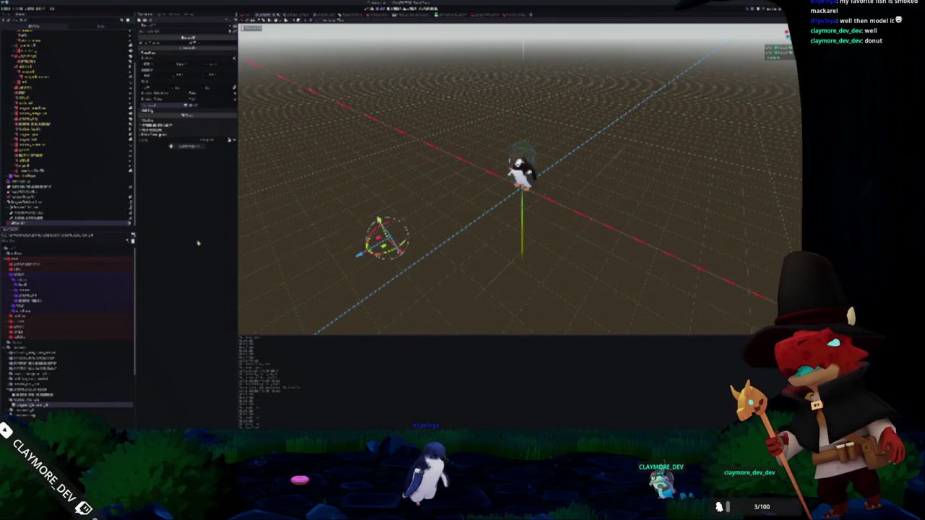
Inspect the penguin and camera nodes, then open Add Child Node on the scene's root node
left_click(43, 171)
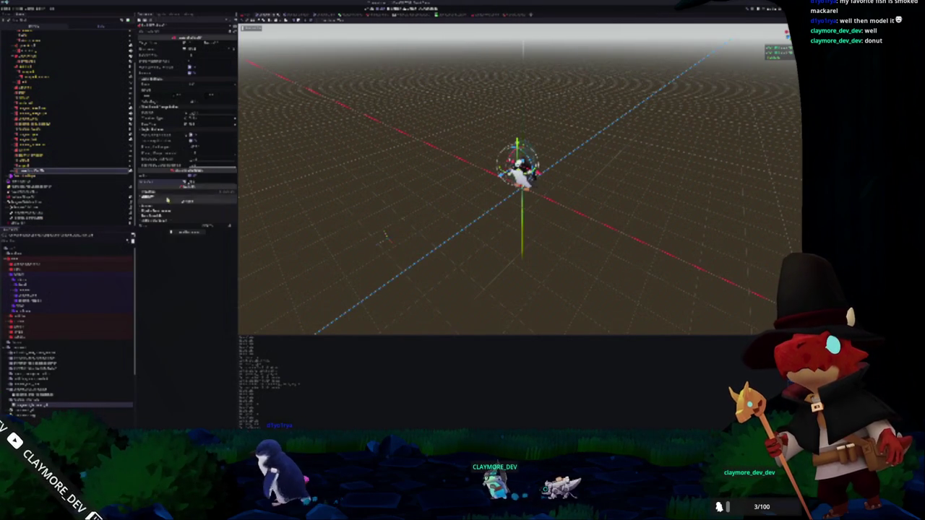
left_click_drag(306, 268, 311, 245)
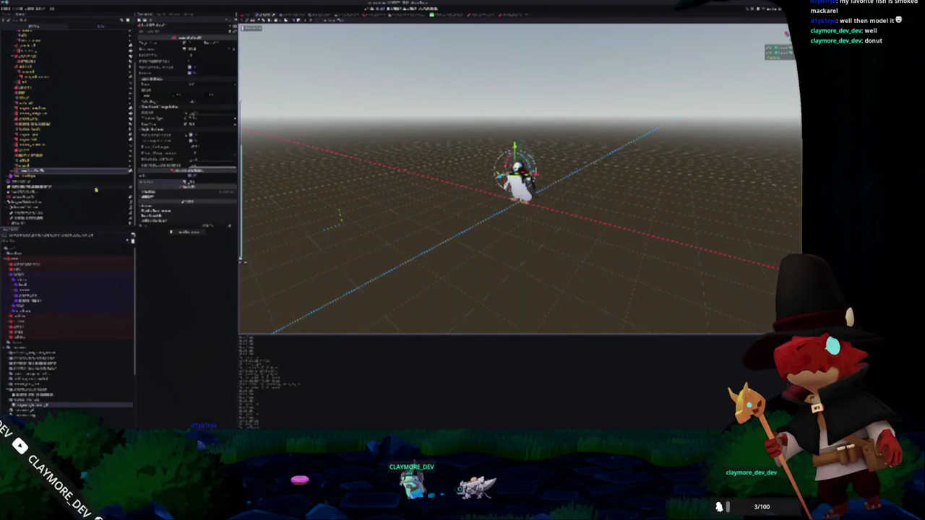
left_click(8, 58)
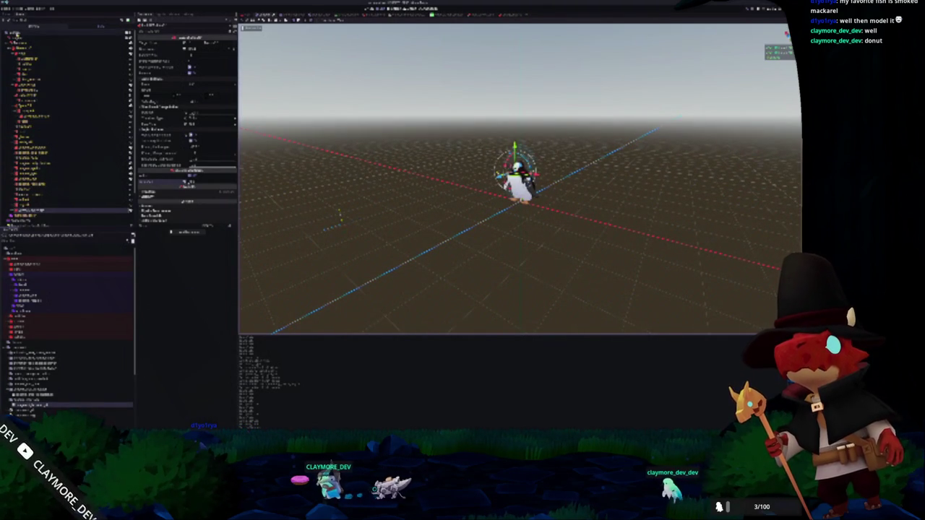
left_click(46, 336)
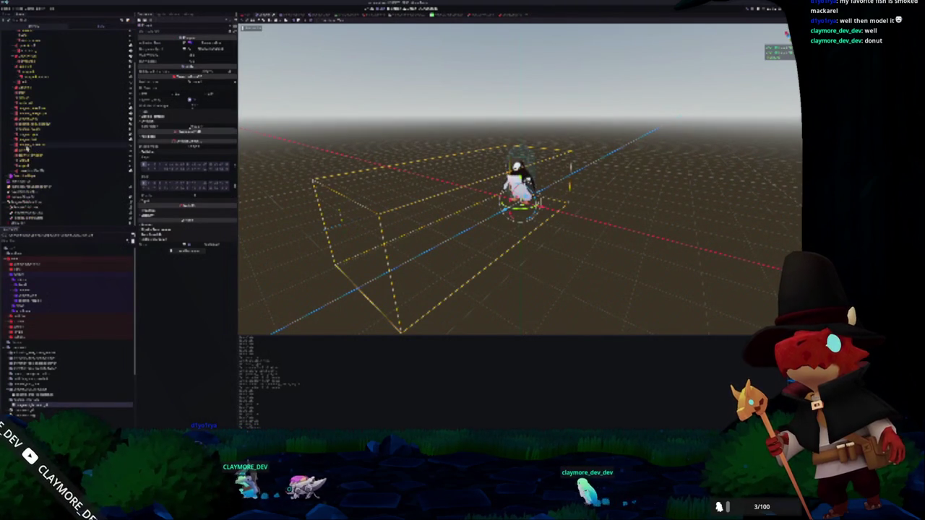
right_click(16, 33)
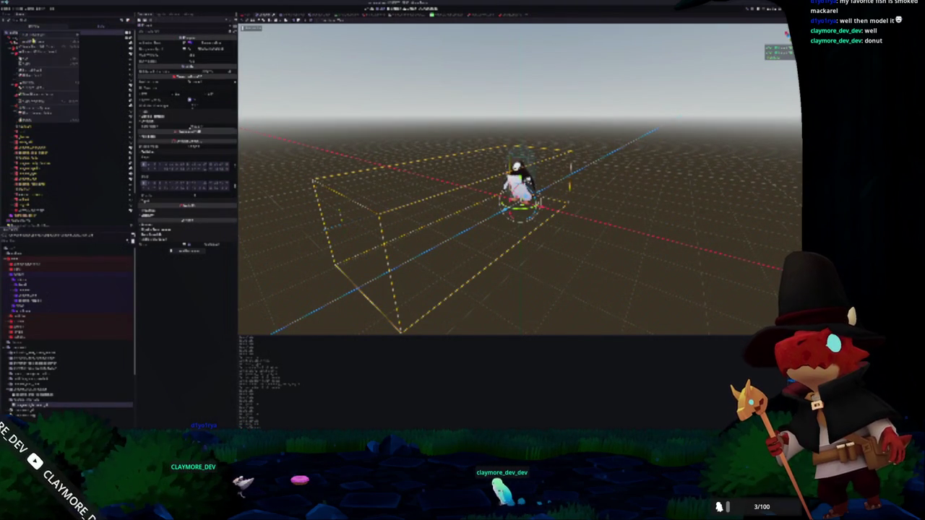
left_click(39, 42)
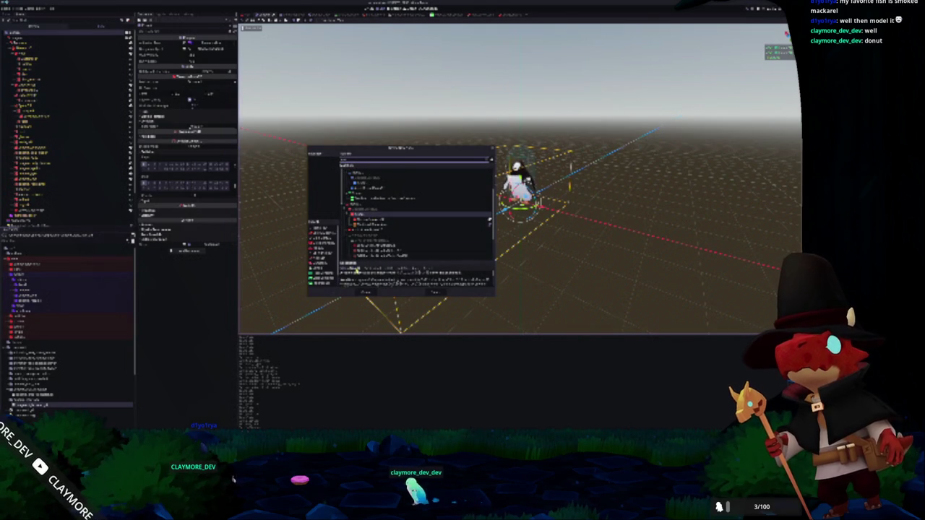
Create an Area3D child node, then add a CollisionShape3D node beneath it
left_click(365, 292)
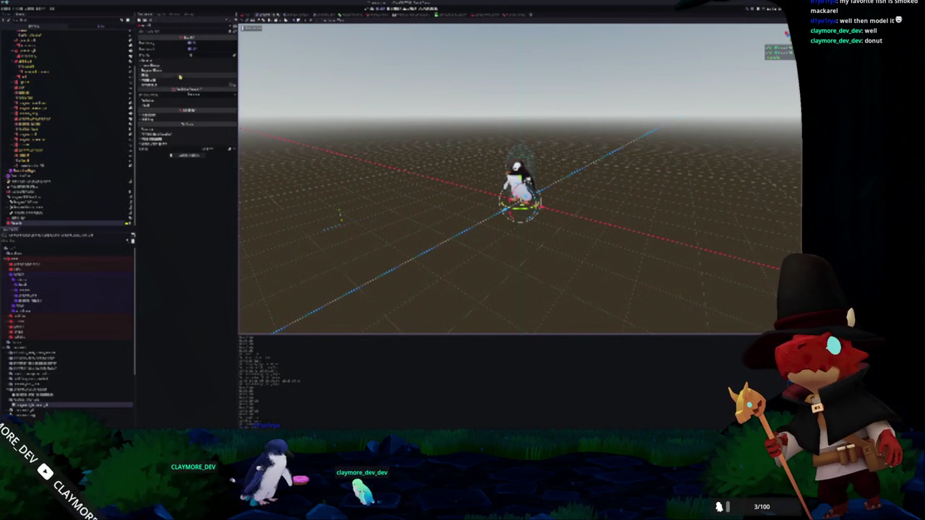
left_click(172, 101)
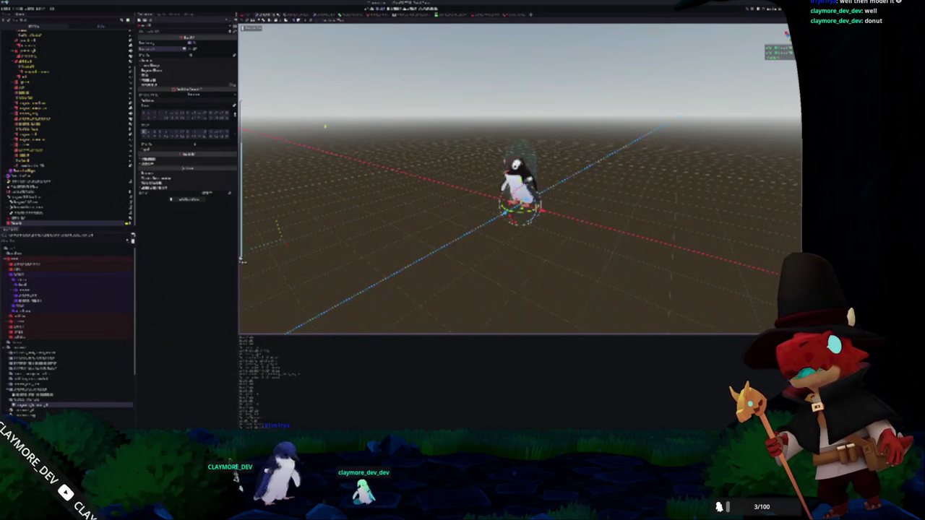
right_click(16, 226)
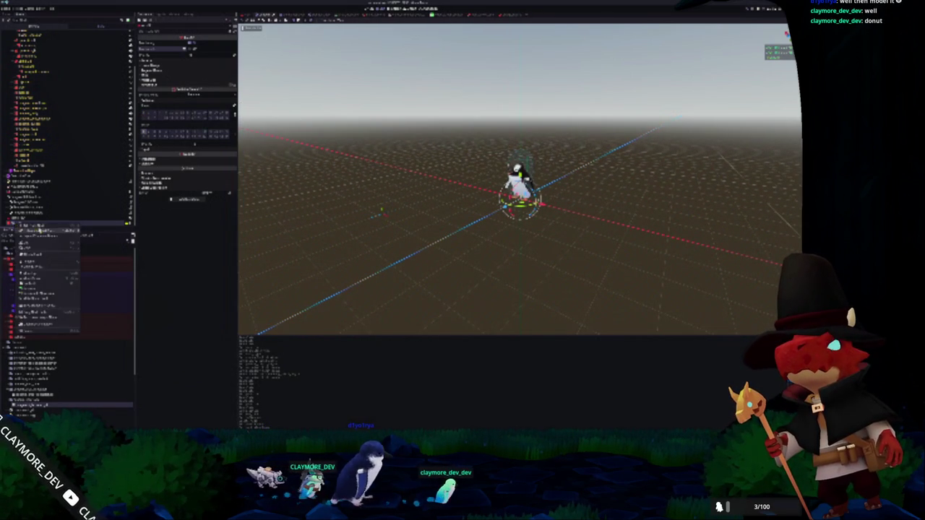
left_click(36, 230)
scroll(416, 217, "down", 1)
key("Return")
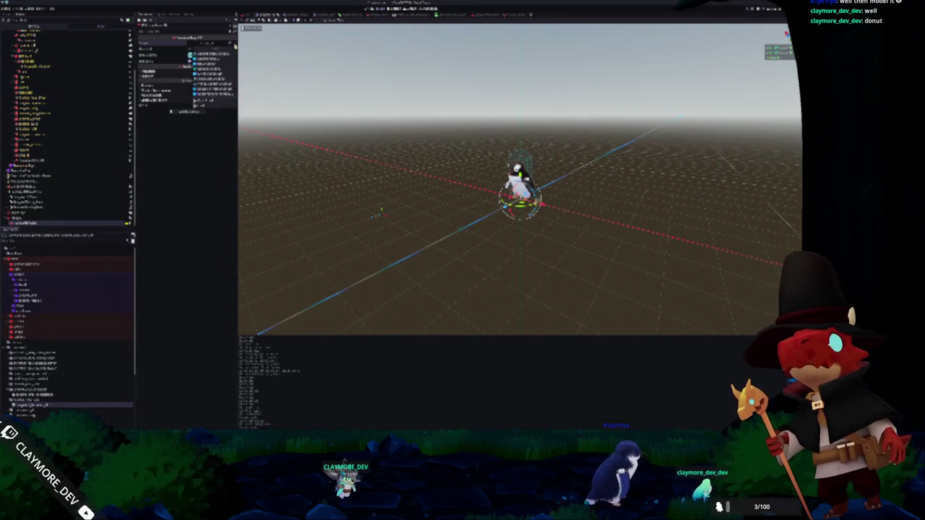
key("KP_8")
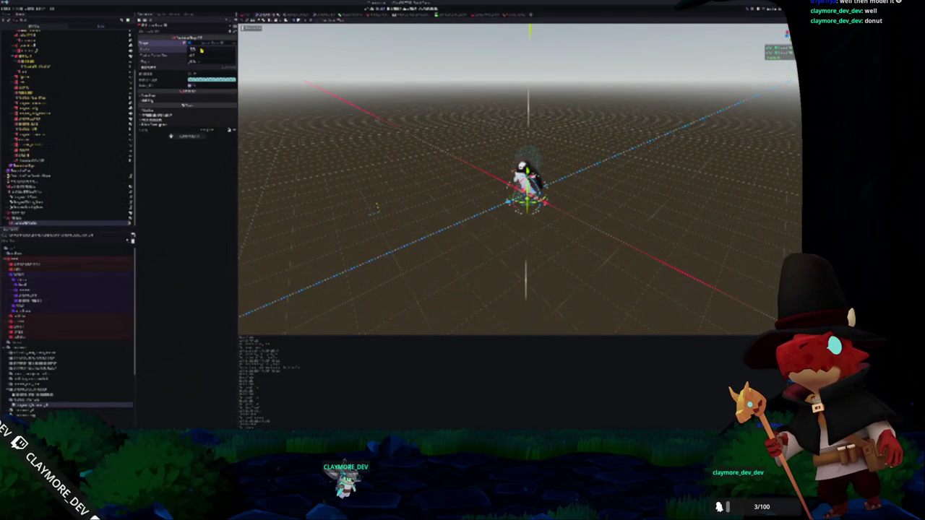
Assign a New SphereShape3D to the CollisionShape3D and tilt the view to see it
key("KP_8")
key("KP_8")
key("KP_8")
key("KP_2")
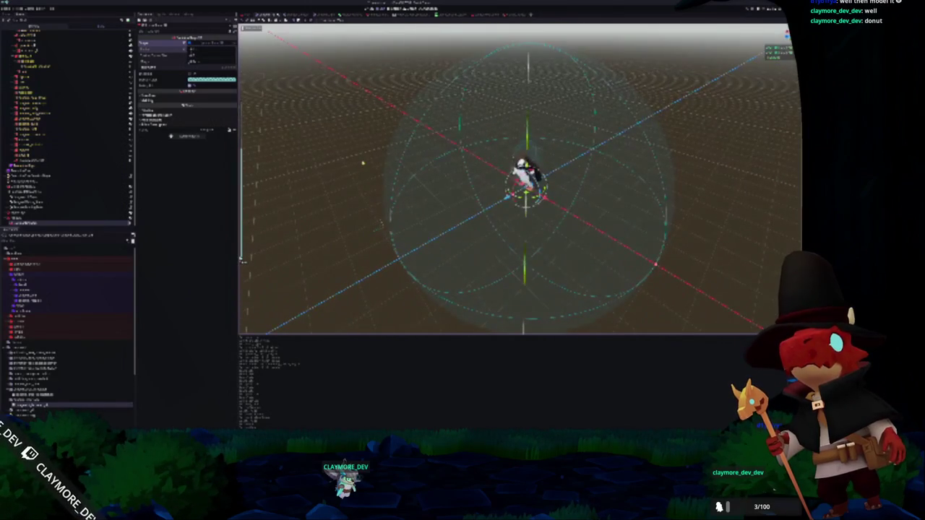
key("KP_2")
key("KP_8")
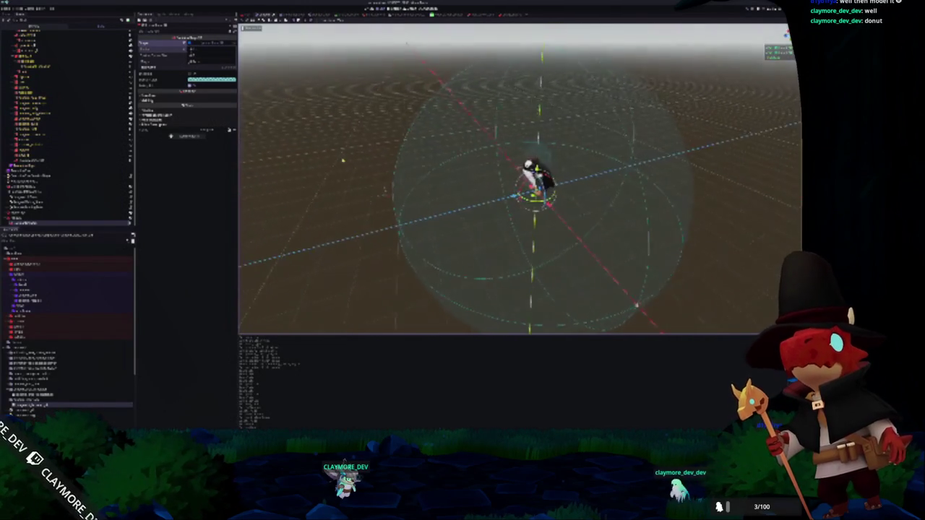
key("KP_8")
scroll(352, 178, "down", 3)
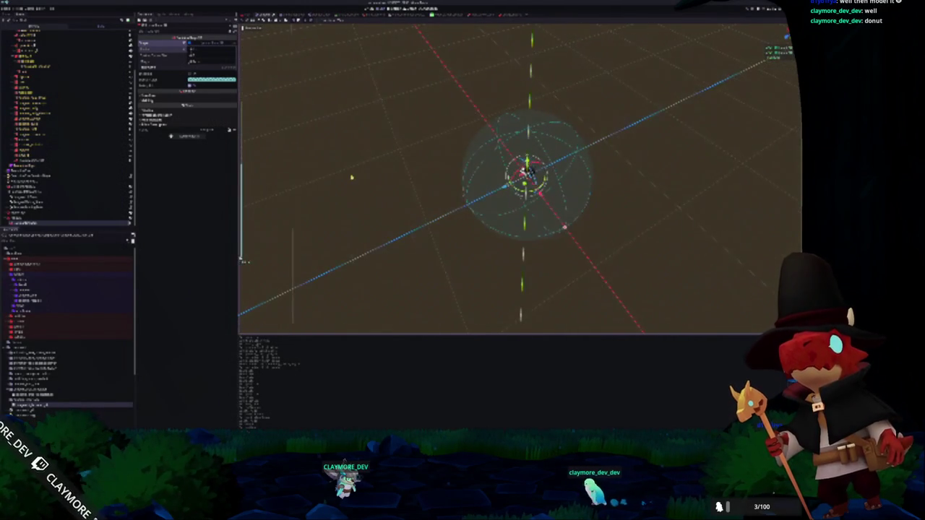
scroll(352, 178, "up", 2)
key("KP_2")
key("KP_2")
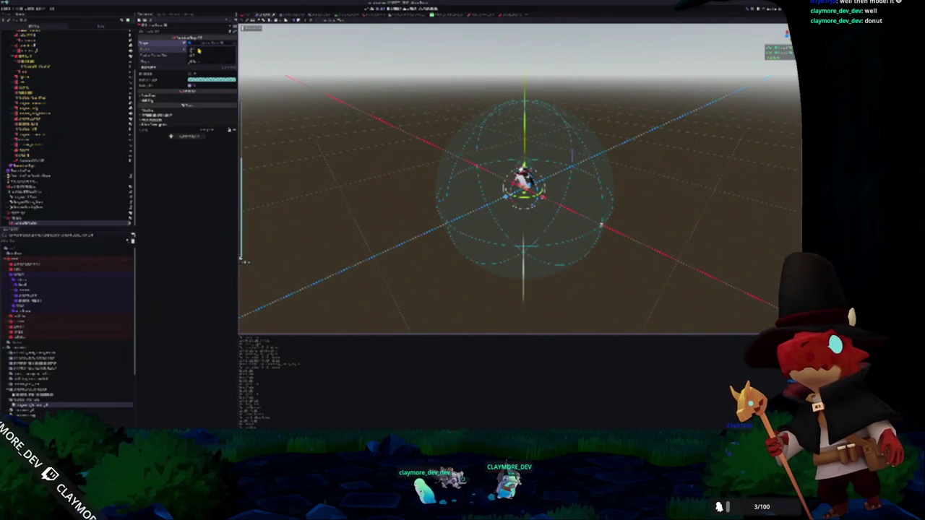
Drag the sphere Radius up until it widely surrounds the penguin, then select the Area3D
left_click_drag(198, 51, 201, 49)
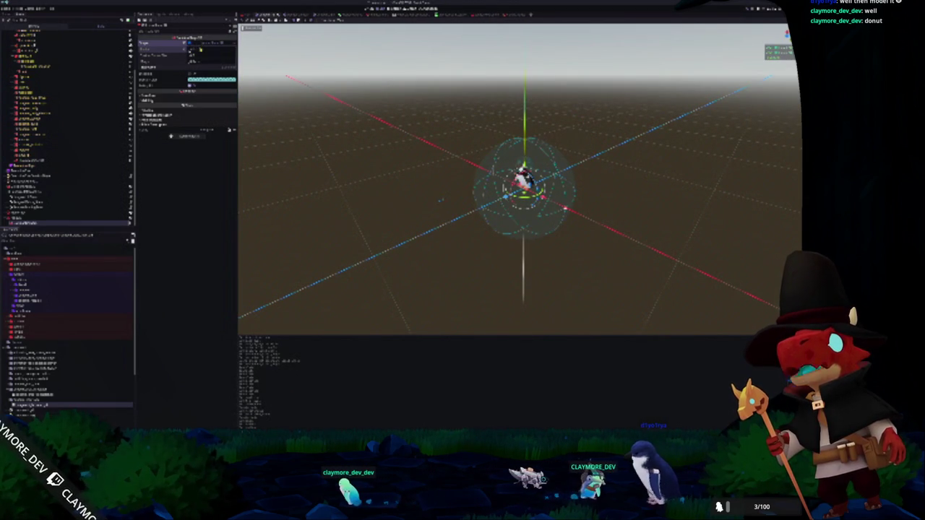
left_click_drag(199, 51, 200, 49)
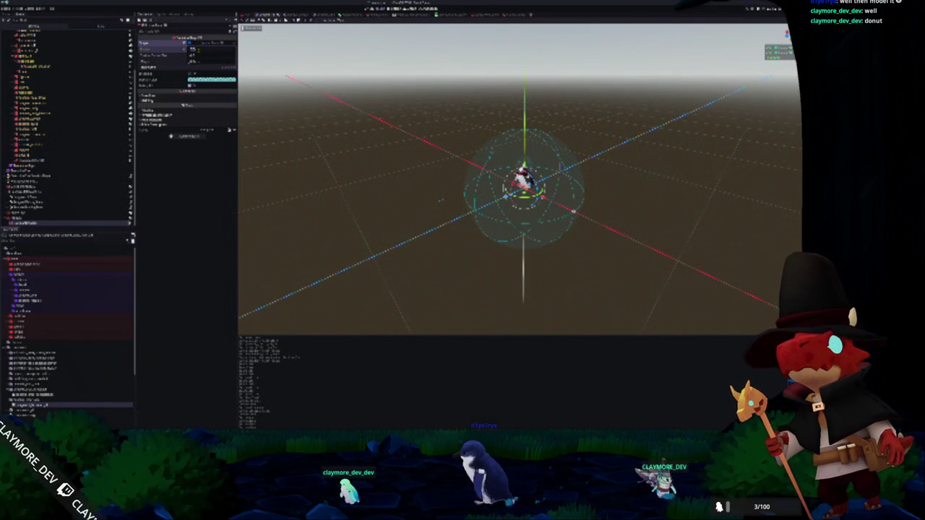
scroll(318, 153, "up", 2)
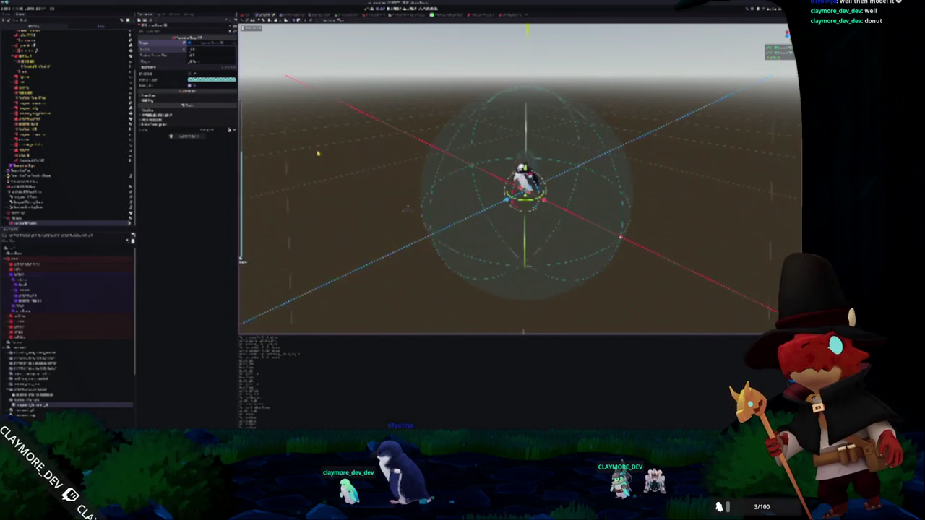
left_click_drag(318, 154, 313, 157)
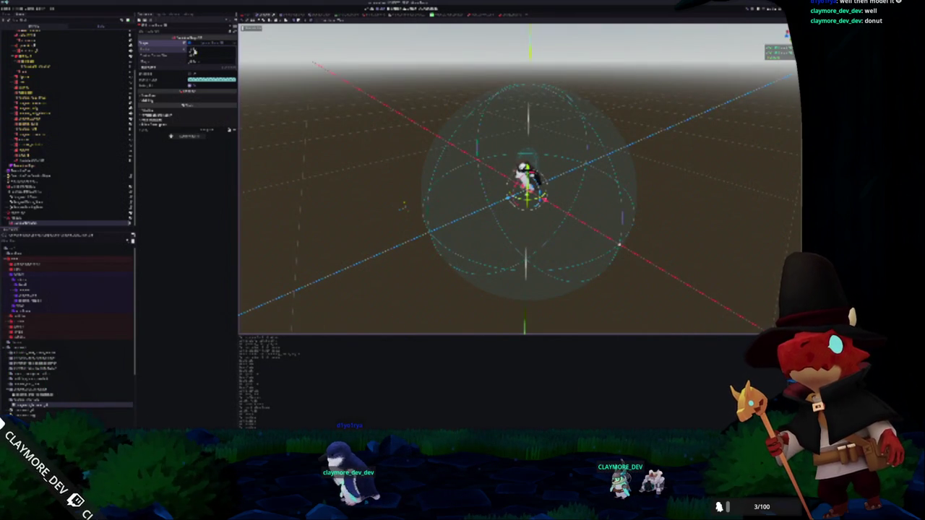
left_click_drag(197, 51, 199, 50)
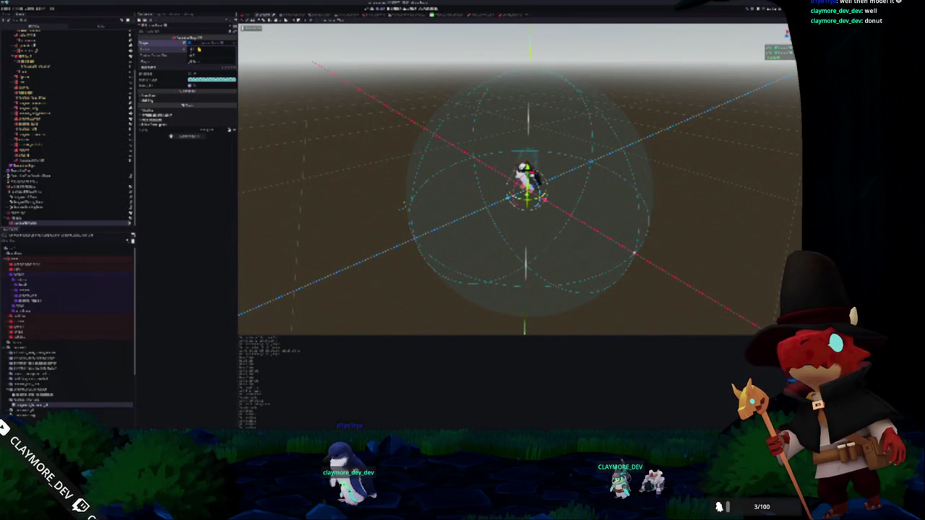
left_click(123, 219)
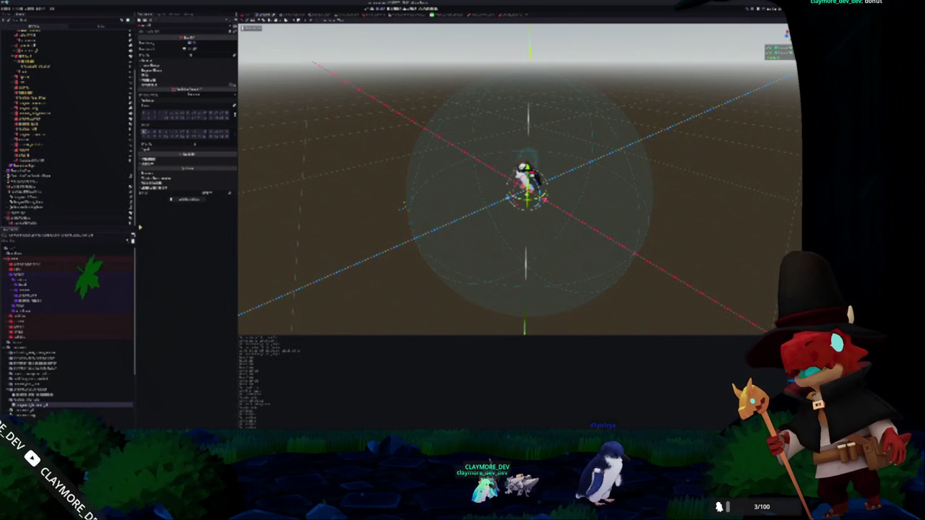
Create a new folder in the FileSystem dock
left_click(66, 214)
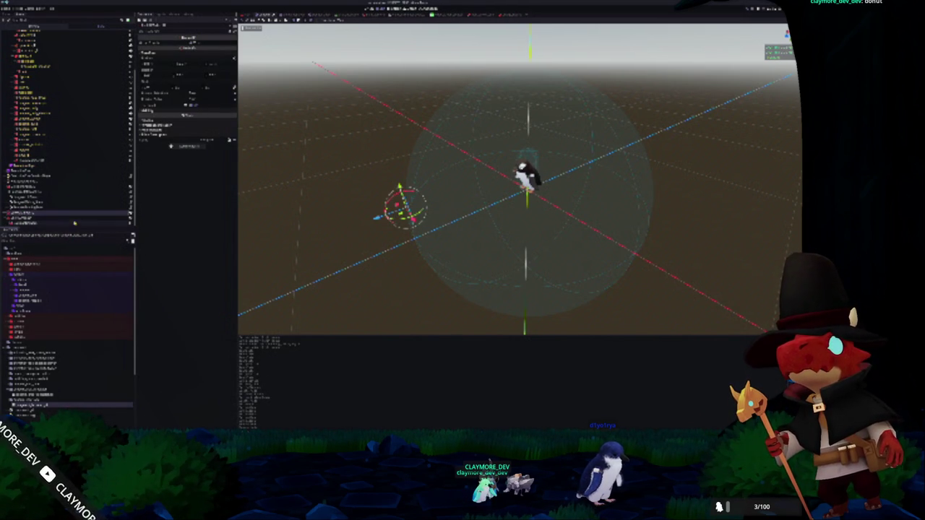
scroll(56, 383, "down", 3)
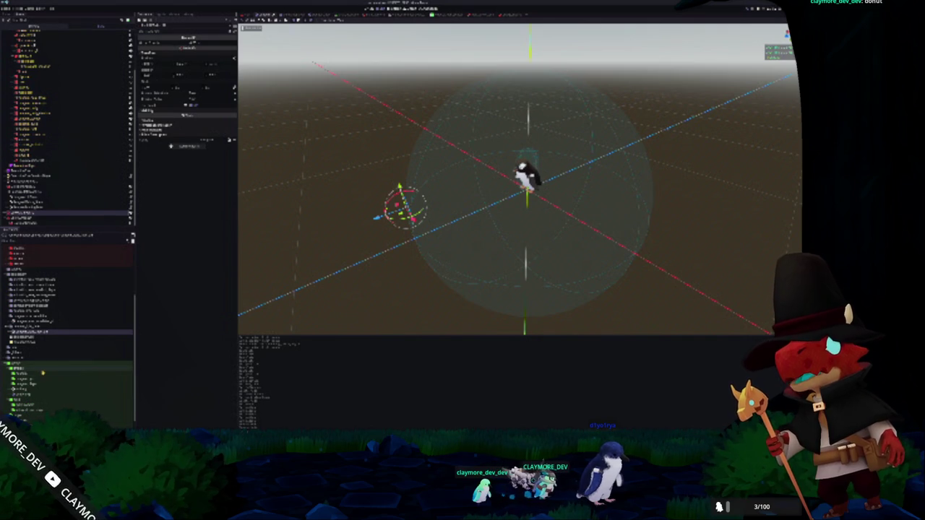
scroll(45, 376, "up", 2)
right_click(19, 323)
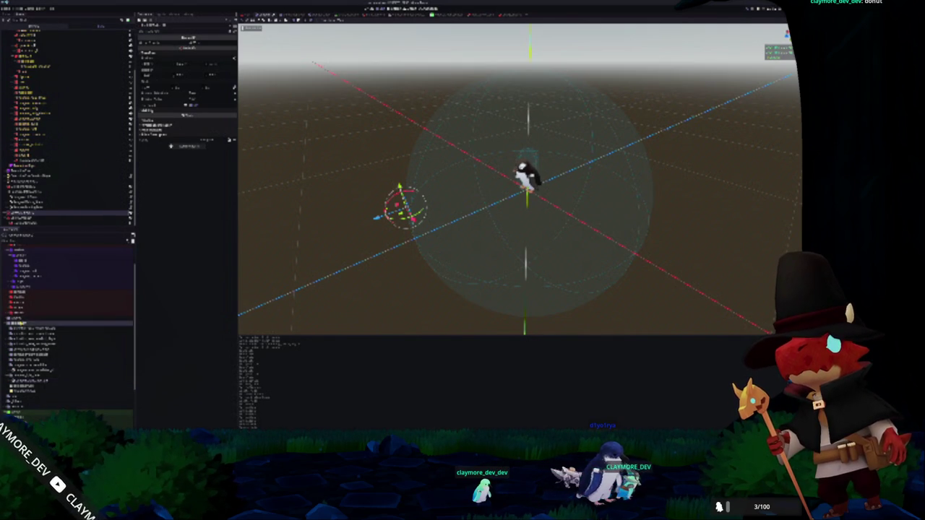
mouse_move(72, 326)
left_click(108, 328)
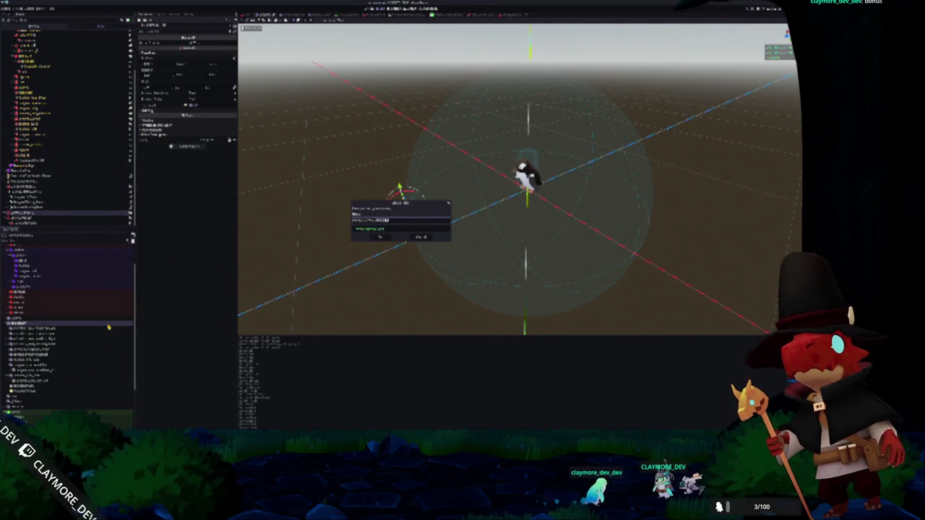
key("Return")
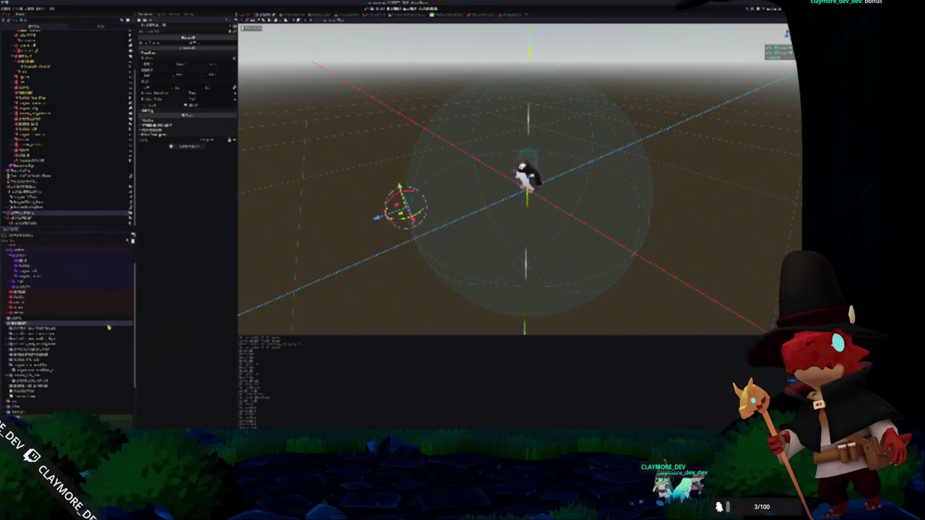
Create a new script inside the new folder and switch to the external editor
left_click(44, 371)
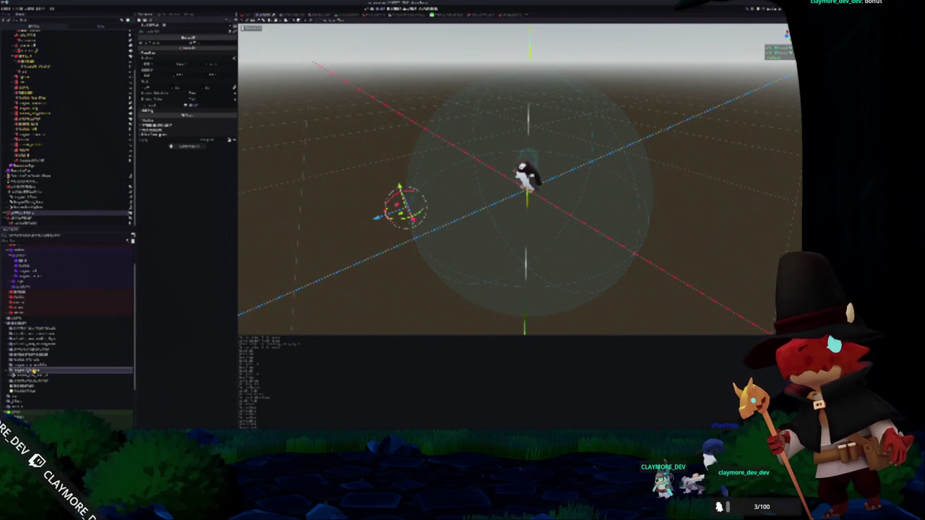
right_click(31, 376)
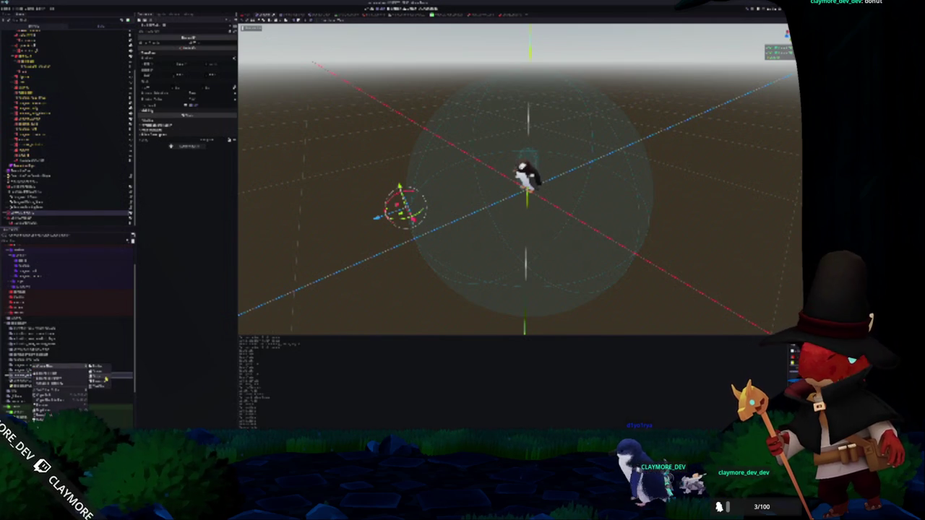
left_click(70, 369)
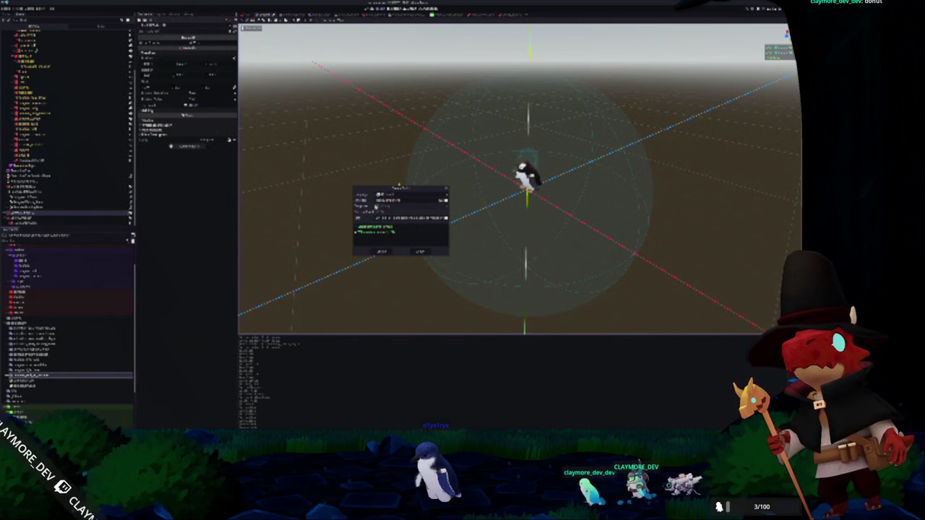
left_click(382, 252)
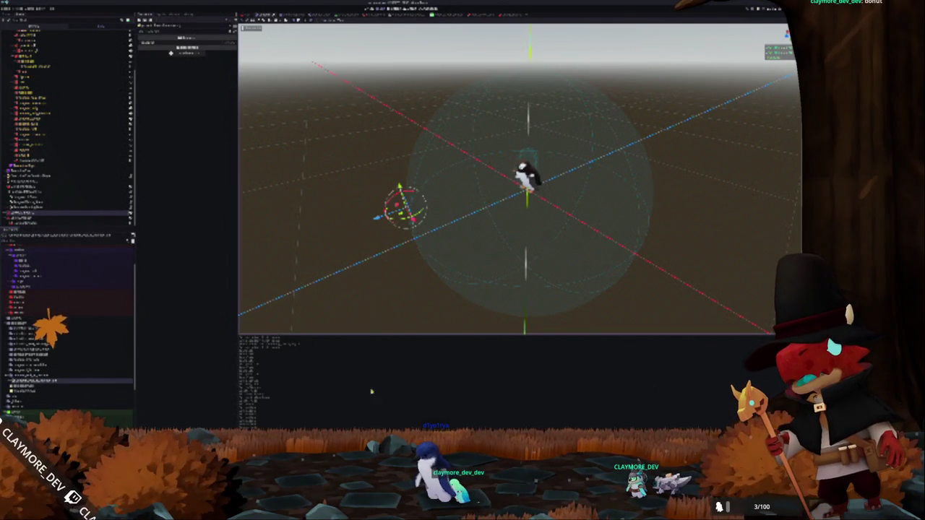
key("alt+Tab")
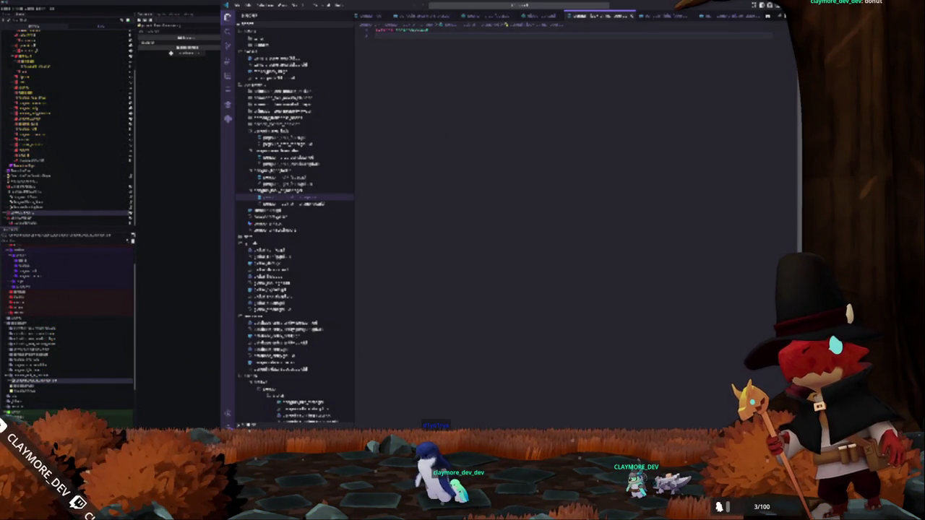
Open the script in VS Code and restore its code after a trial deletion
left_click(660, 19)
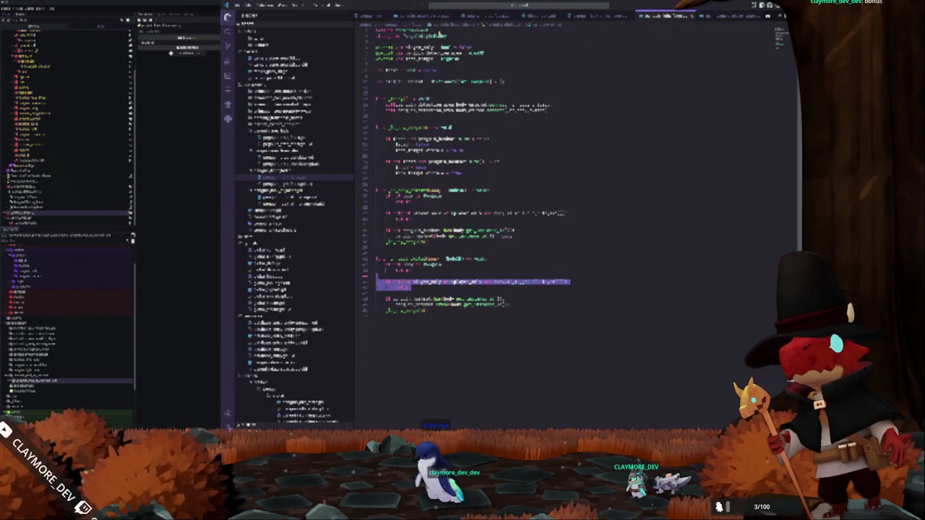
double_click(412, 36)
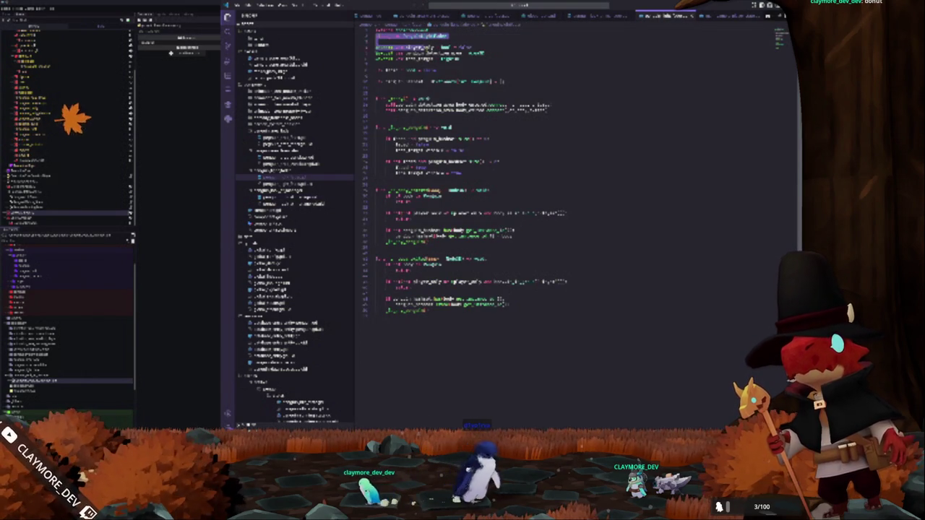
key("ctrl+shift+End")
key("BackSpace")
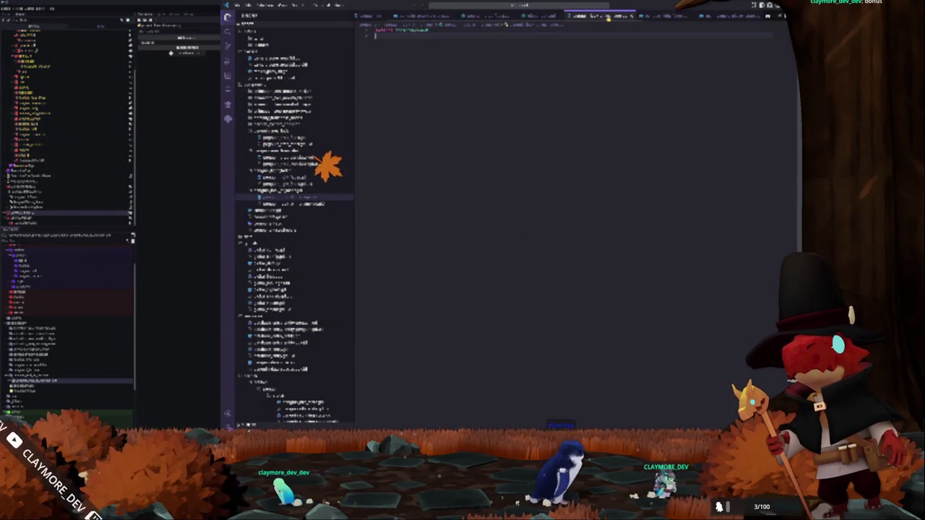
key("ctrl+z")
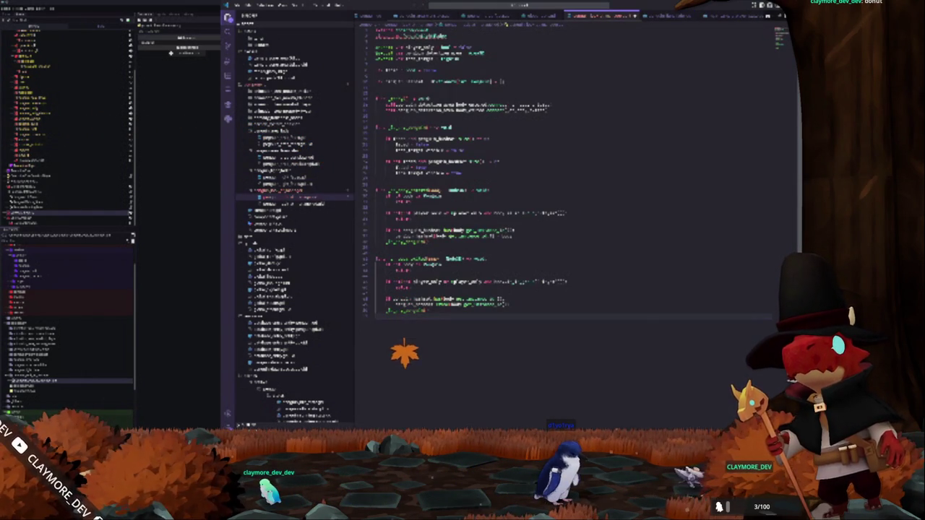
type("@onready var")
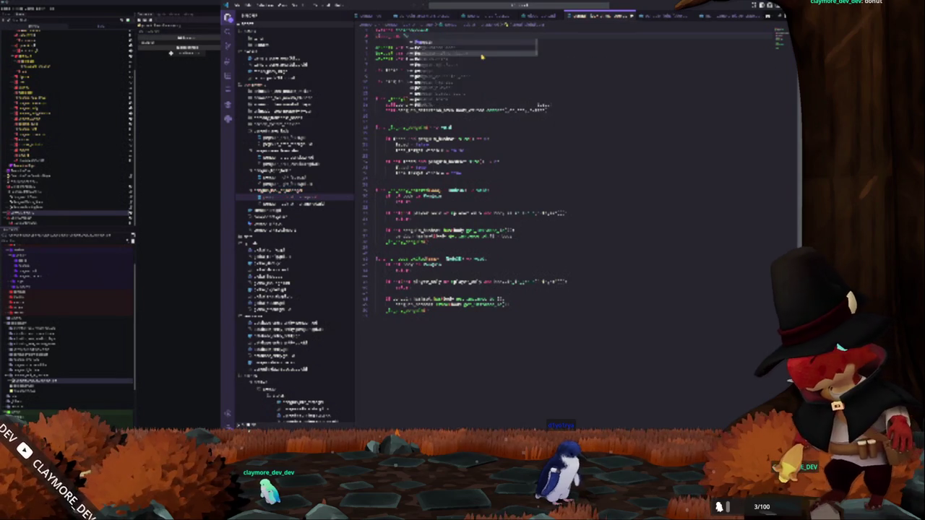
key("Return")
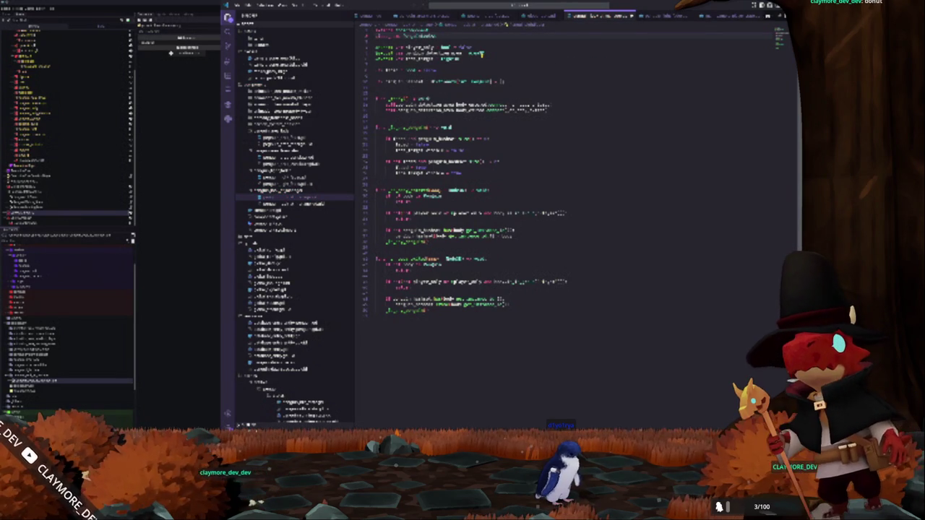
left_click(376, 42)
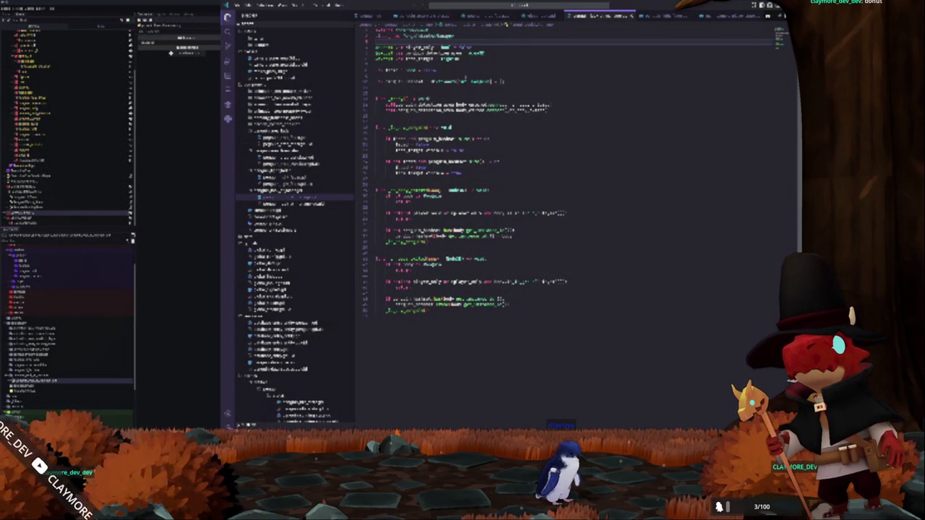
key("Return")
key("Return")
type("signal dialog")
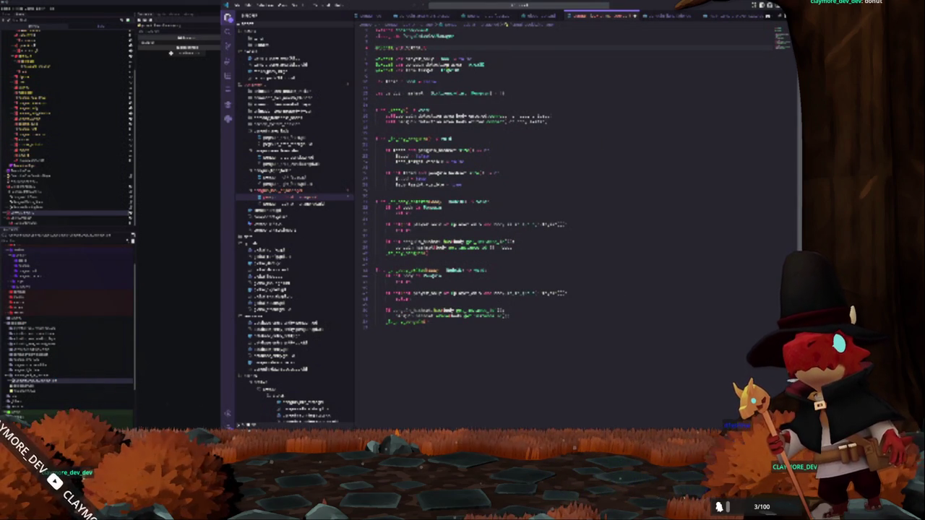
type("_ended")
key("Down")
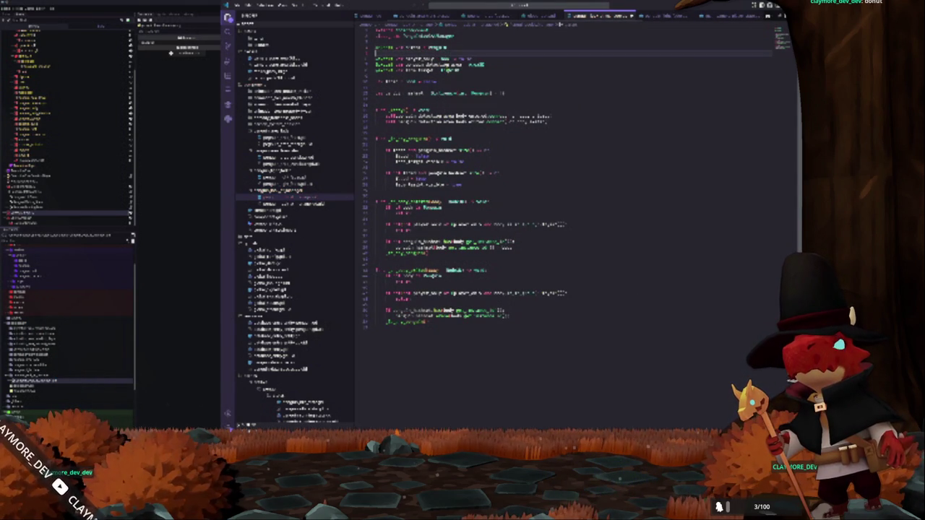
Under func _ready, begin a Steam.steamInit() call using autocomplete
left_click(375, 58)
left_click(375, 87)
left_click(383, 116)
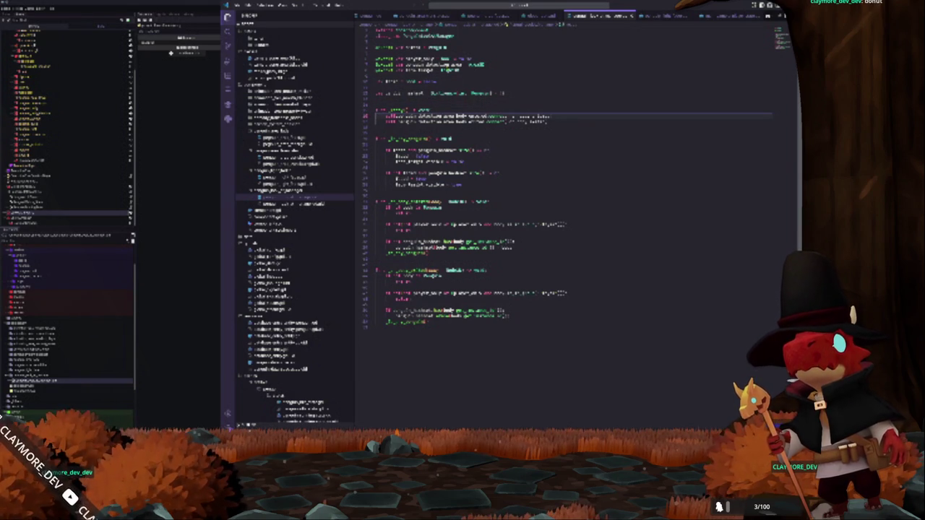
key("Down")
key("Down")
key("Down")
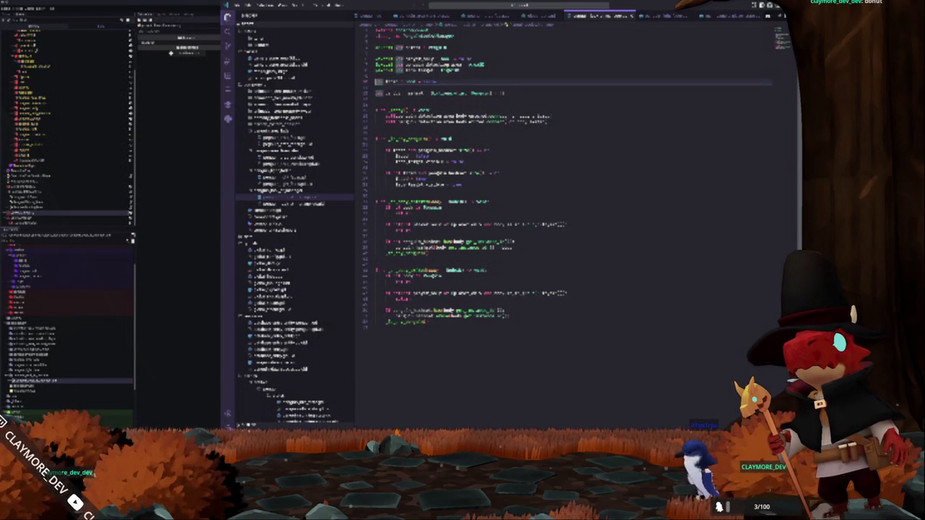
key("Return")
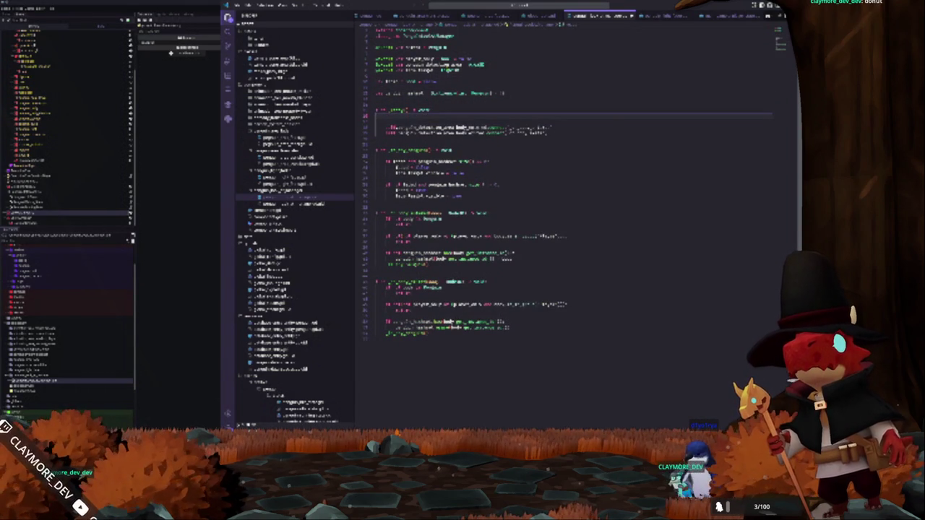
type("Steam.steamInit().ge")
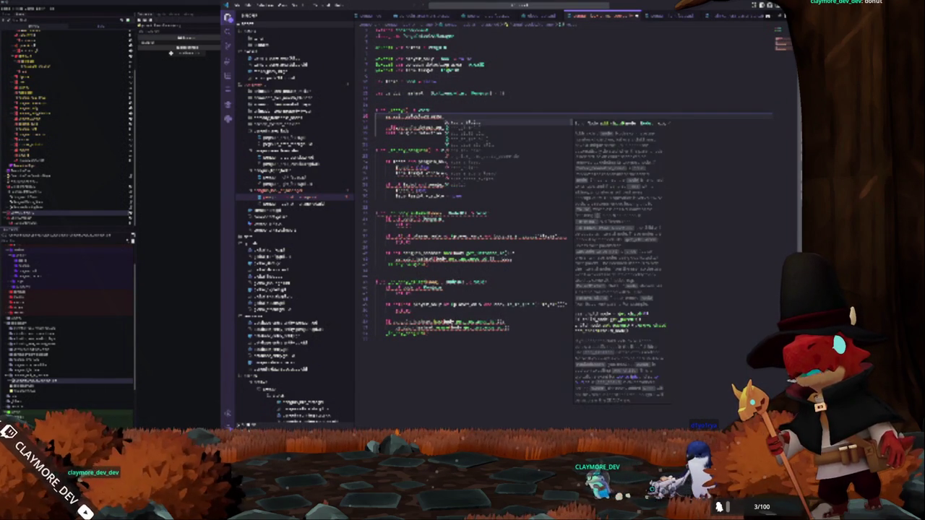
key("BackSpace")
key("BackSpace")
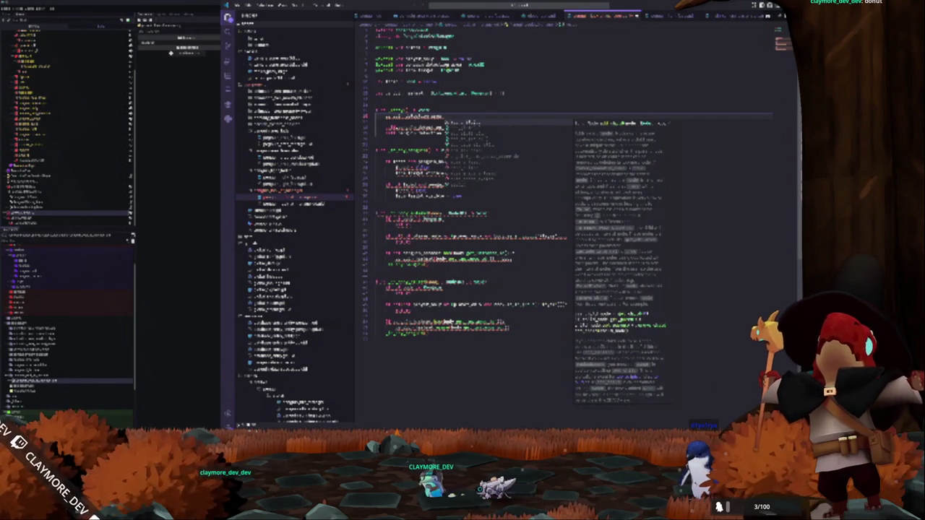
type("g")
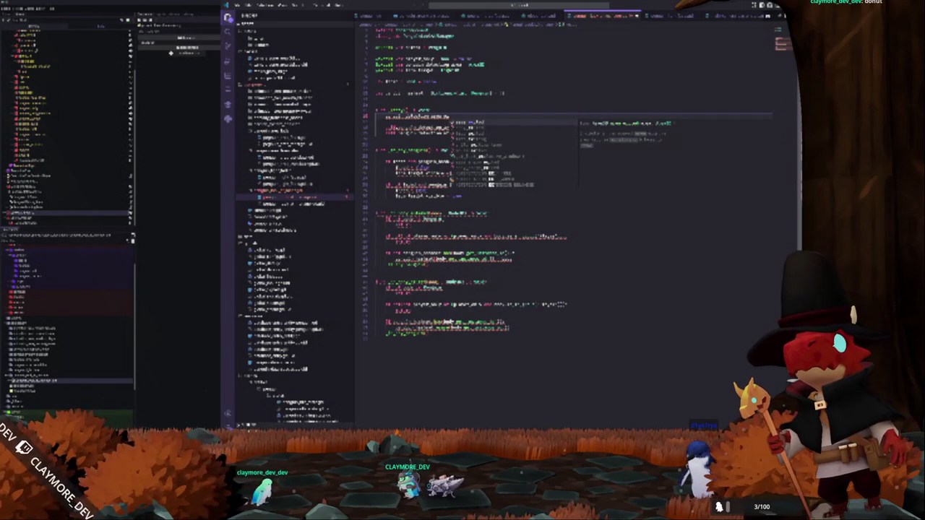
key("Tab")
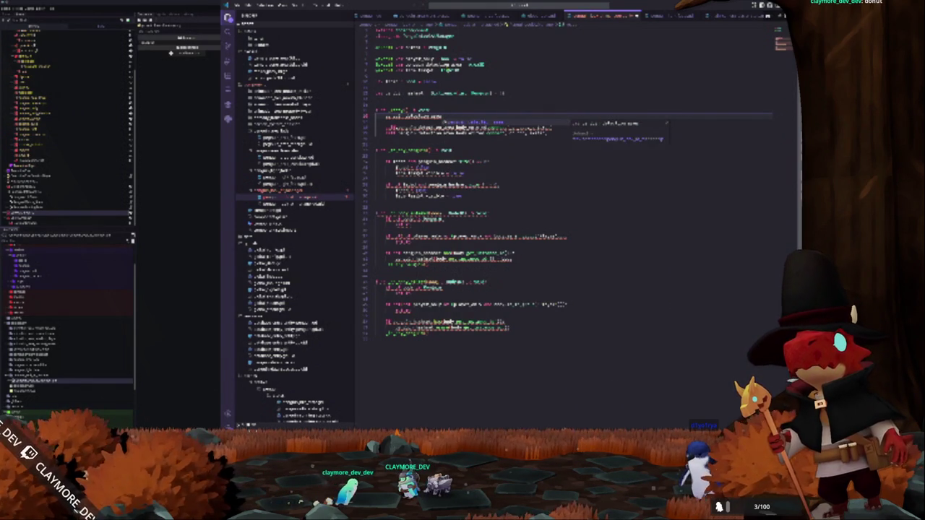
type("s")
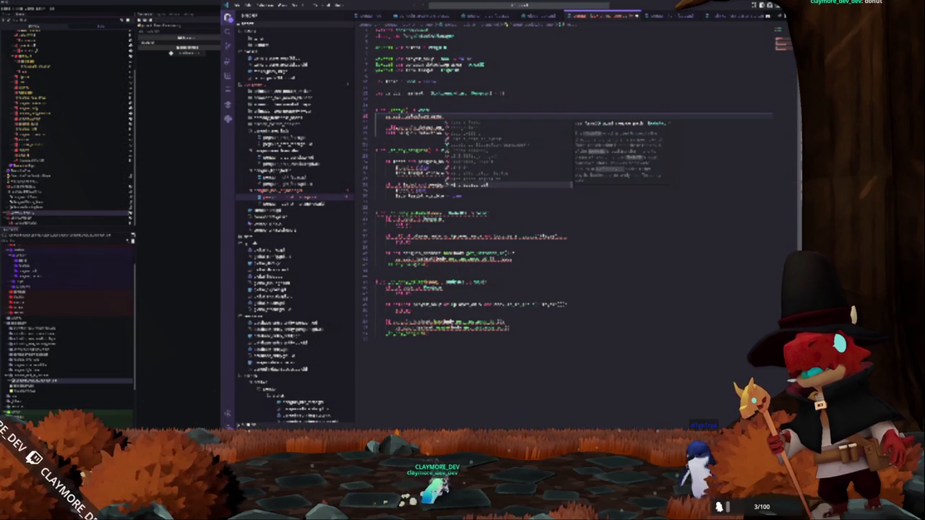
type("e")
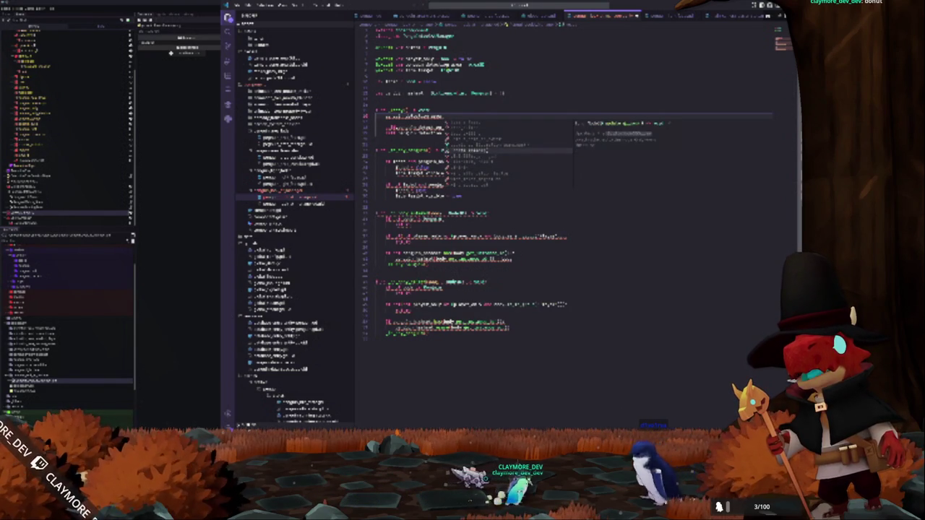
type("t")
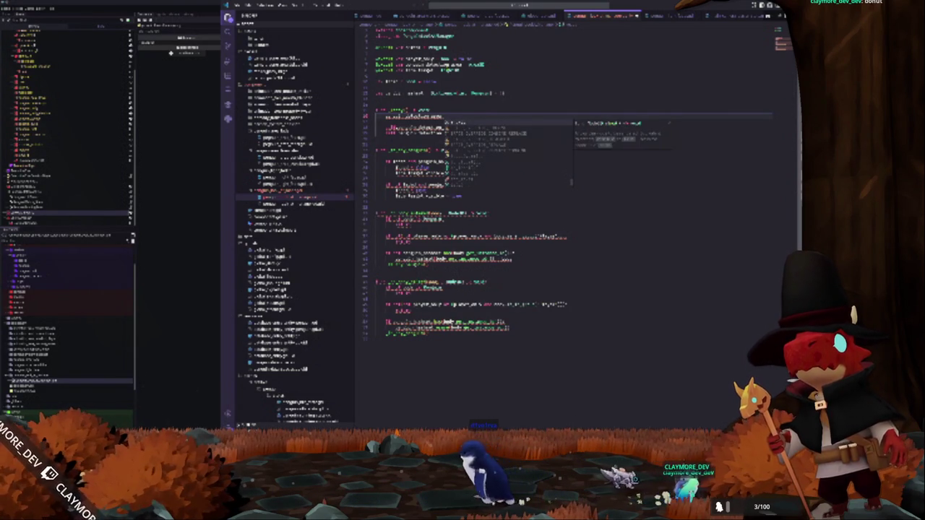
type("_s")
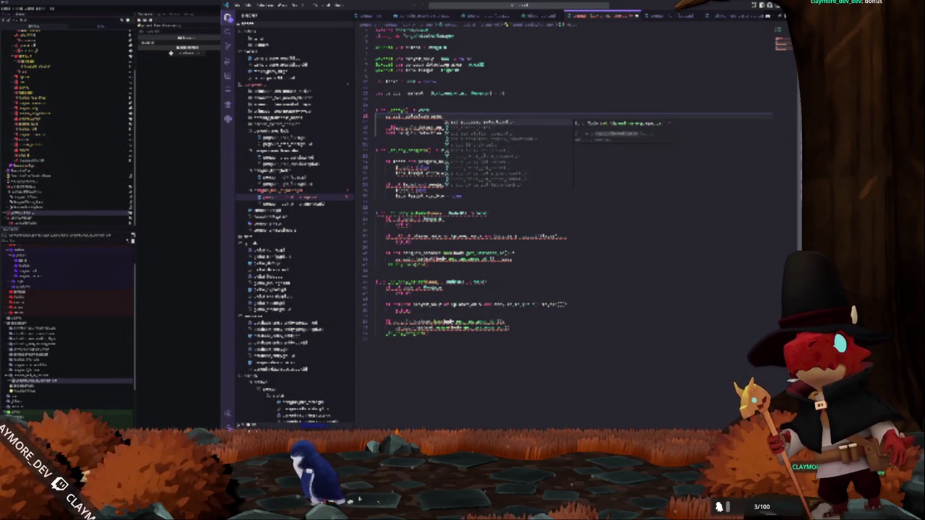
type("t")
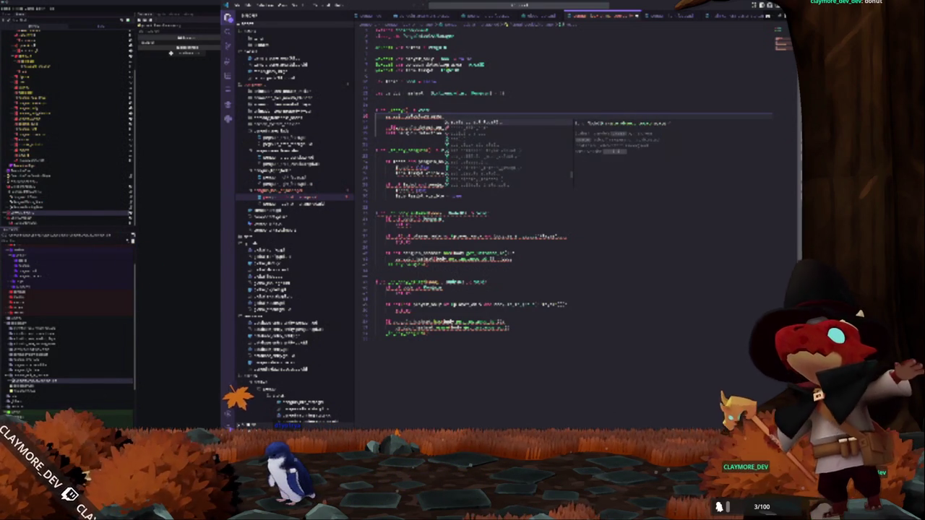
type("a")
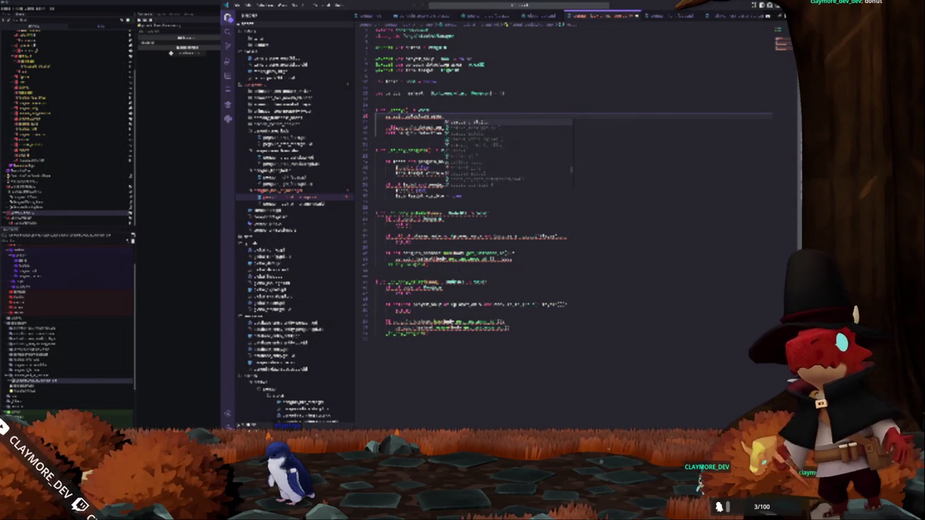
type("t")
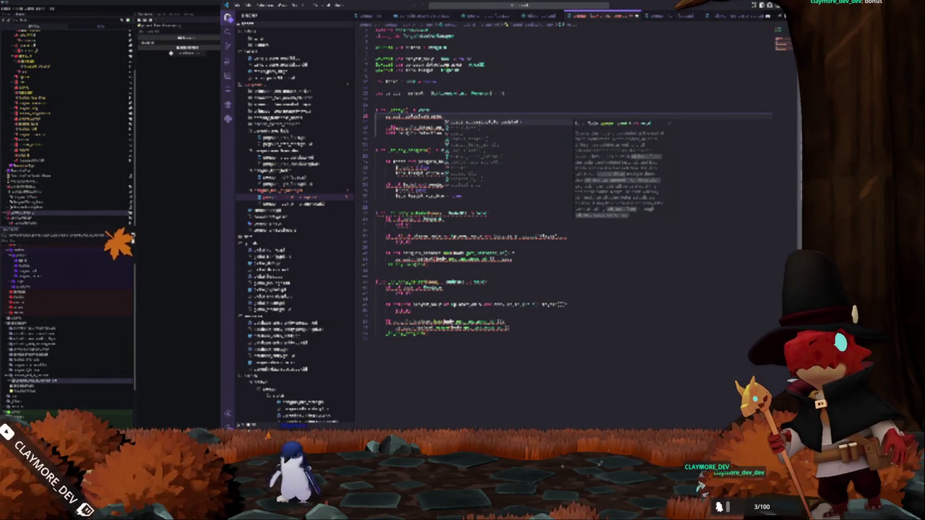
type("er")
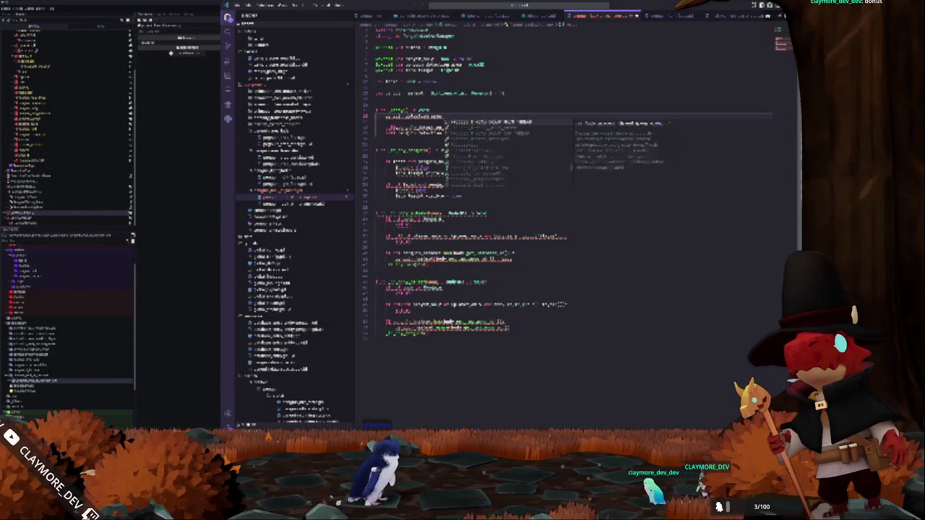
type("C")
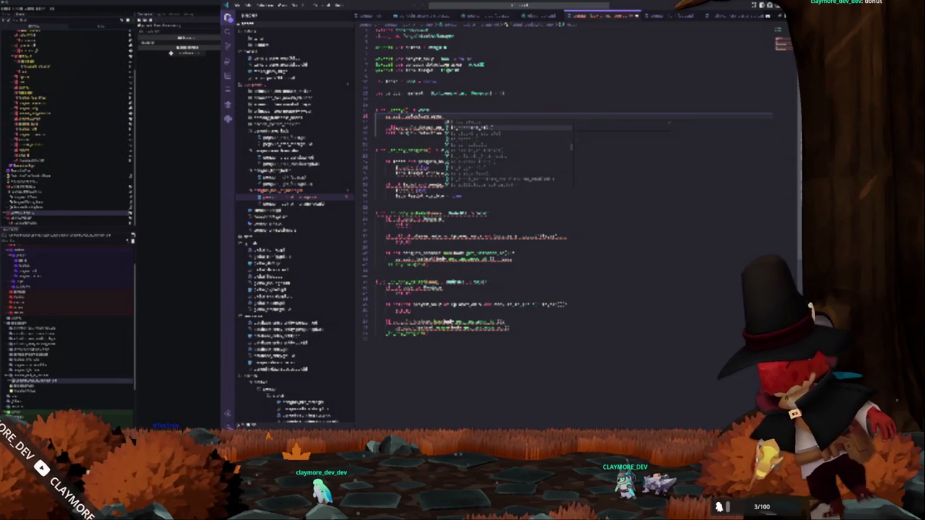
key("Escape")
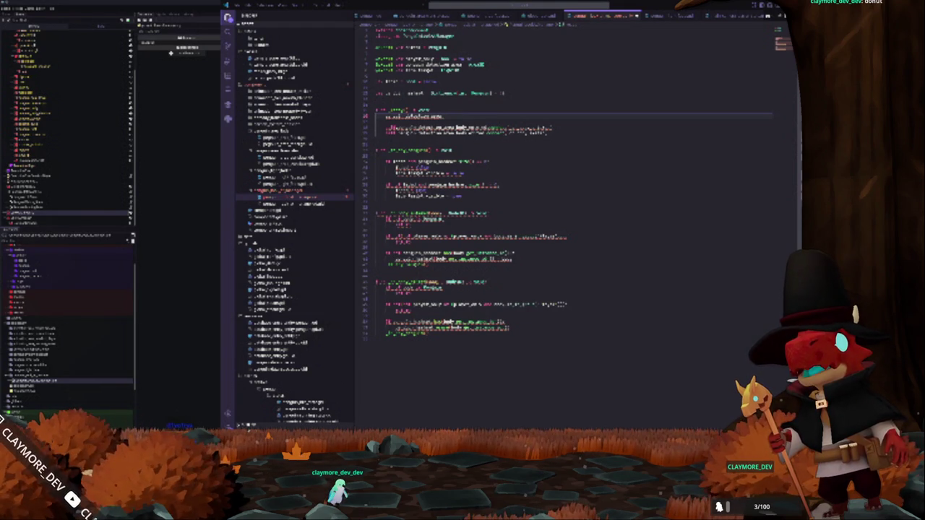
Open the Area3D reference page and enlarge the documentation window
left_click_drag(795, 116, 537, 92)
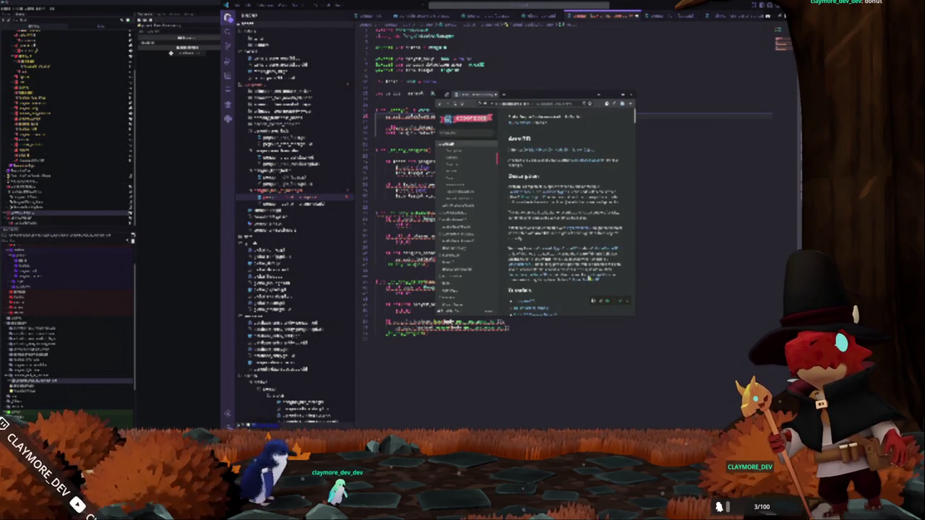
mouse_move(561, 247)
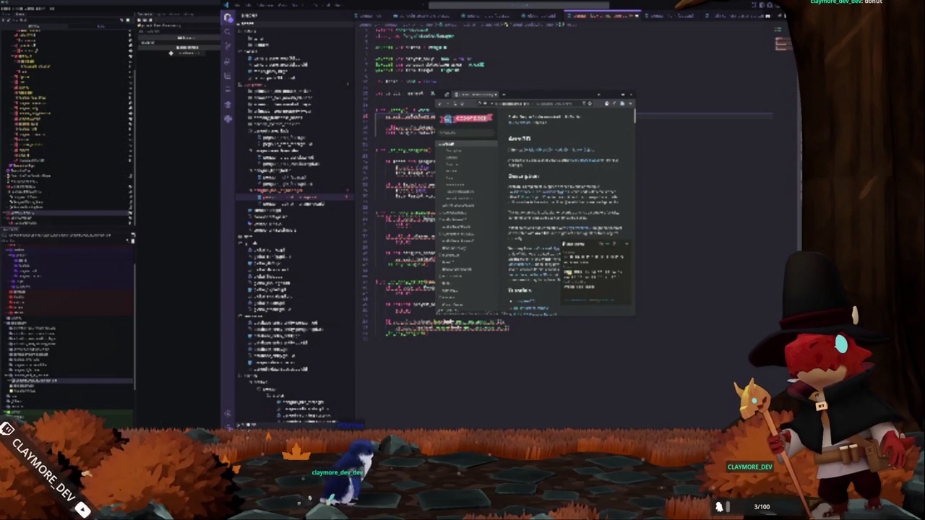
left_click(571, 250)
left_click_drag(435, 202, 301, 202)
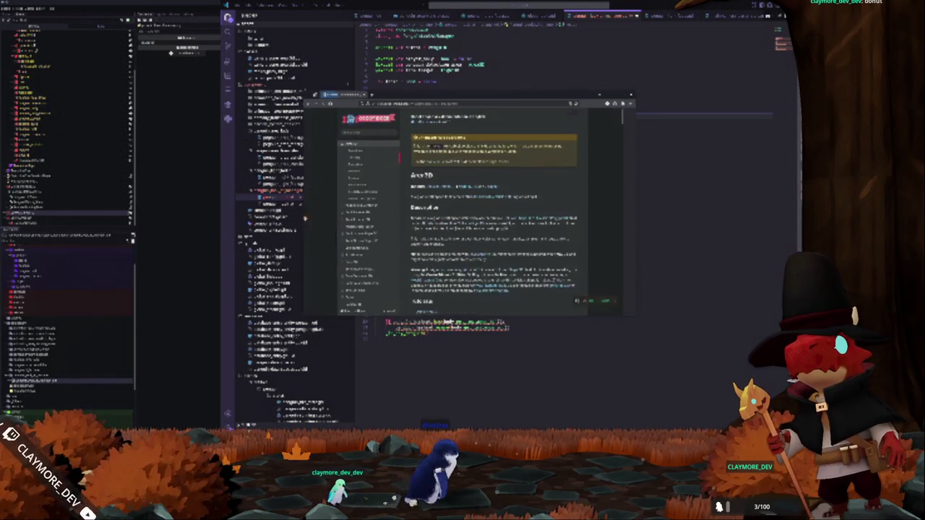
left_click_drag(471, 316, 471, 403)
Scroll through the Area3D Methods and Signals, back to the top, then close the docs
scroll(499, 288, "down", 3)
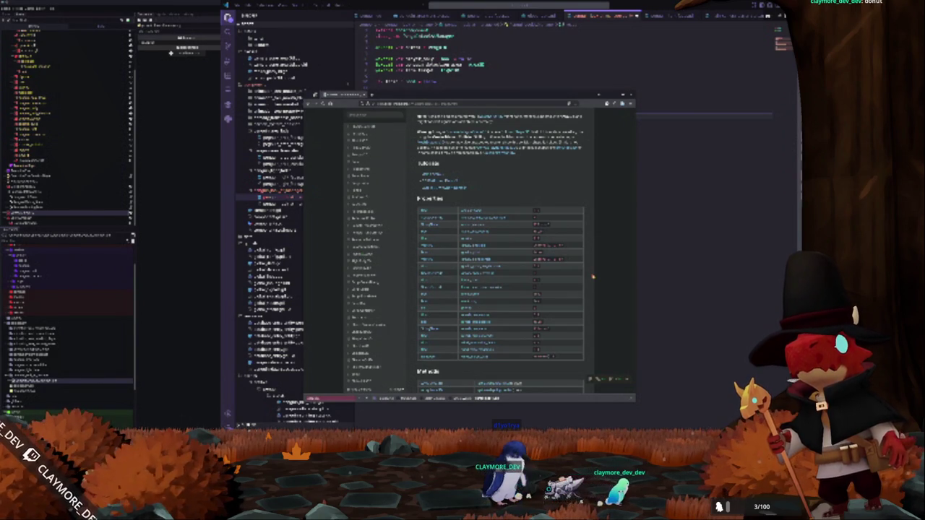
scroll(571, 201, "up", 3)
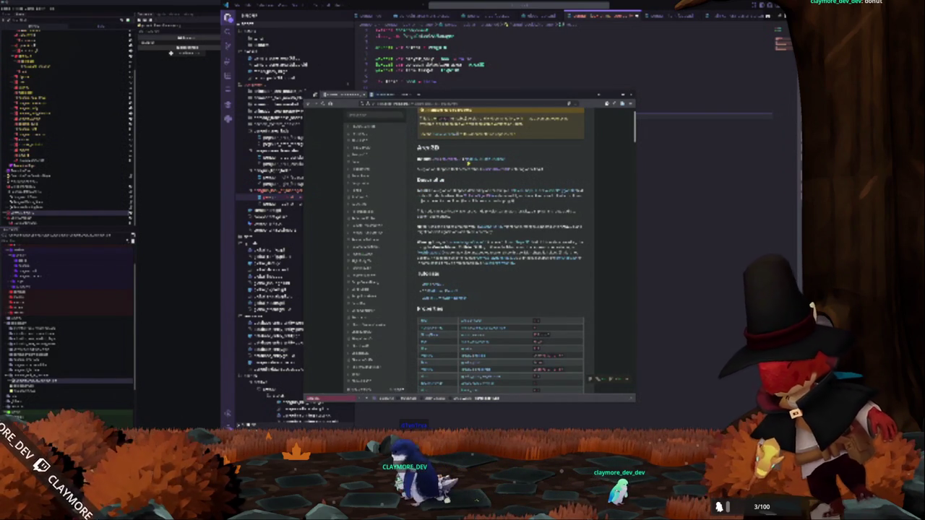
scroll(584, 261, "down", 15)
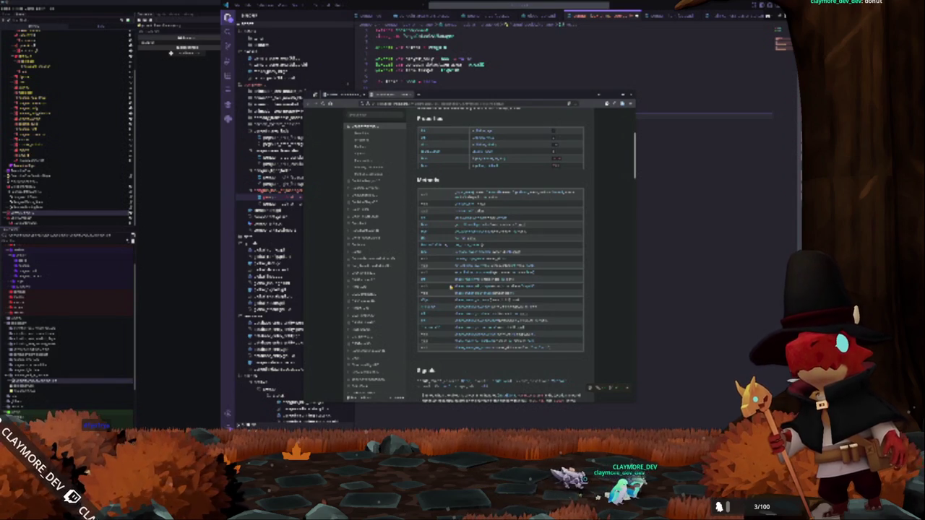
scroll(449, 287, "down", 3)
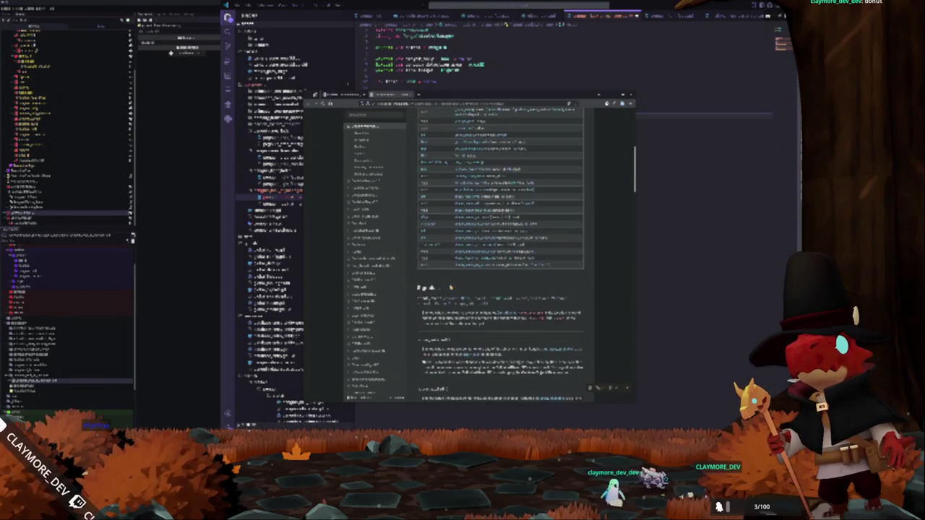
scroll(451, 287, "down", 6)
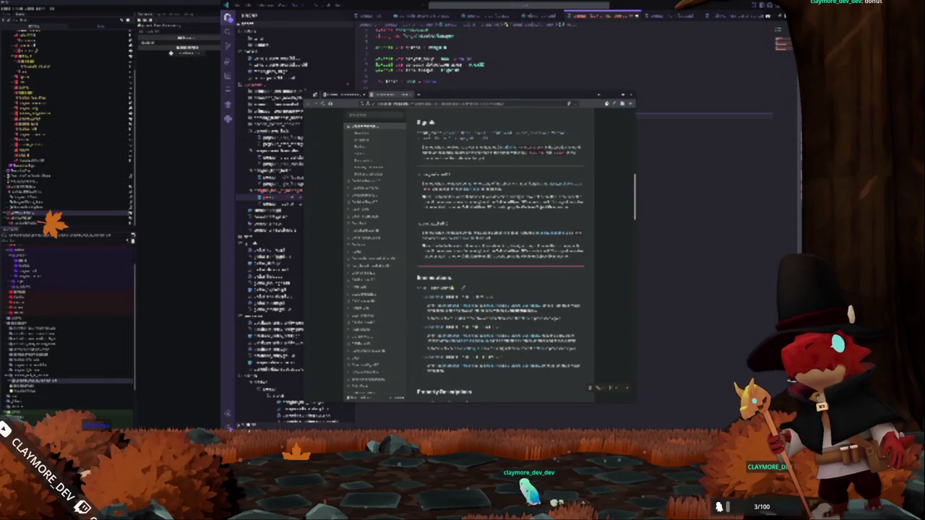
scroll(453, 287, "up", 5)
scroll(452, 286, "up", 8)
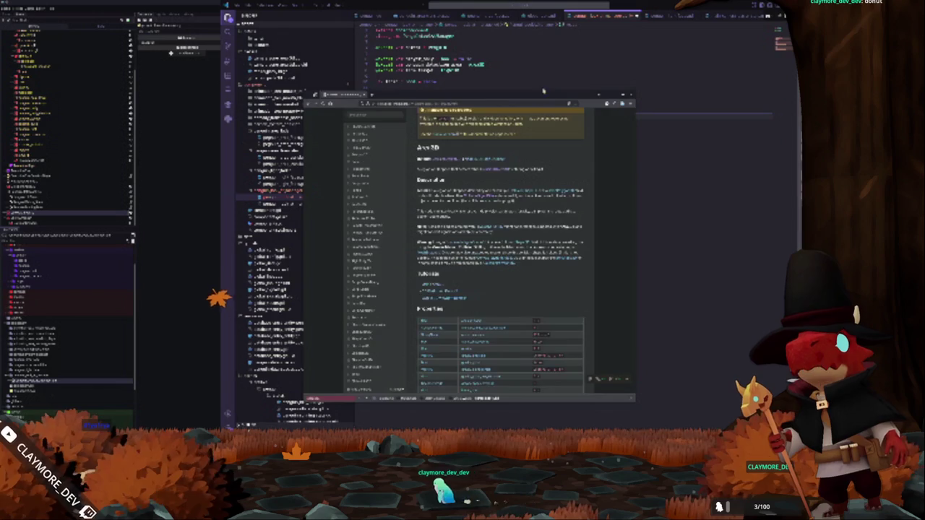
left_click(537, 78)
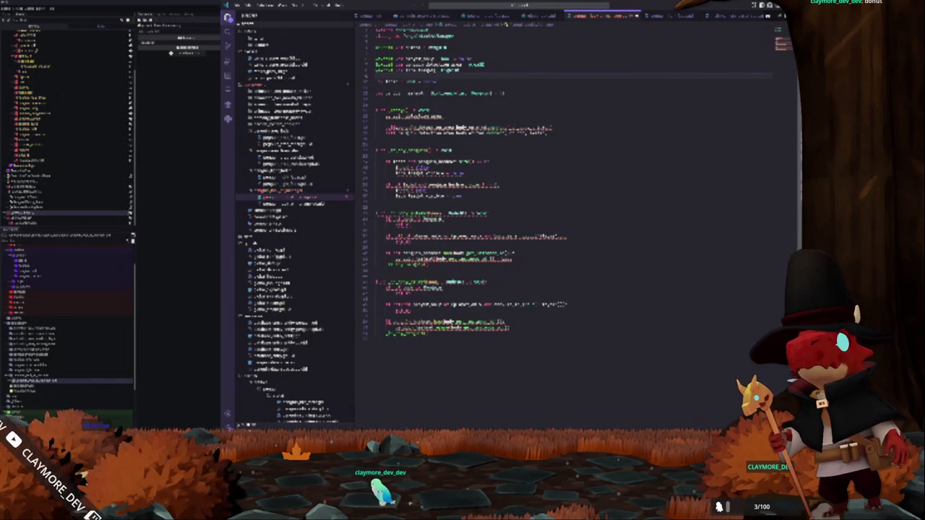
Undo earlier edits and review the detection function and the script's symbol list
key("ctrl+z")
key("ctrl+z")
key("ctrl+z")
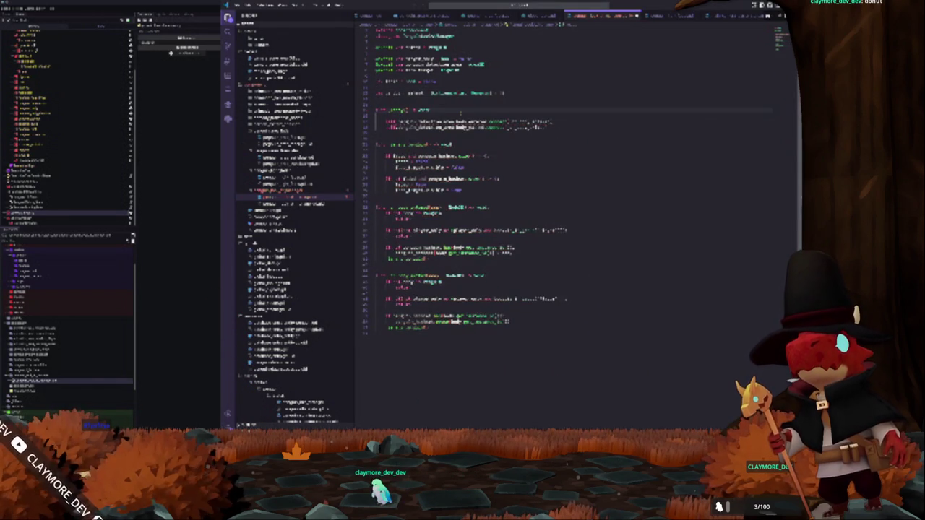
key("Down")
key("Down")
key("Down")
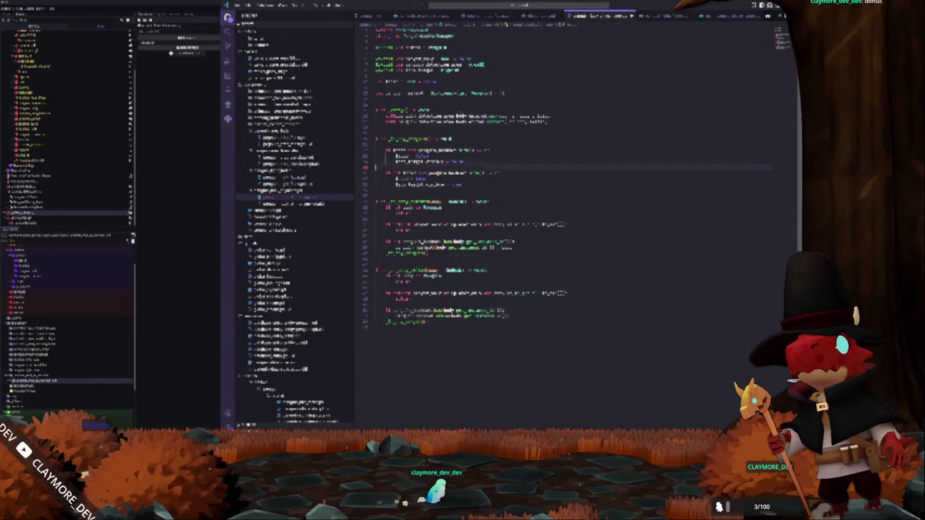
key("ctrl+z")
key("ctrl+z")
key("ctrl+z")
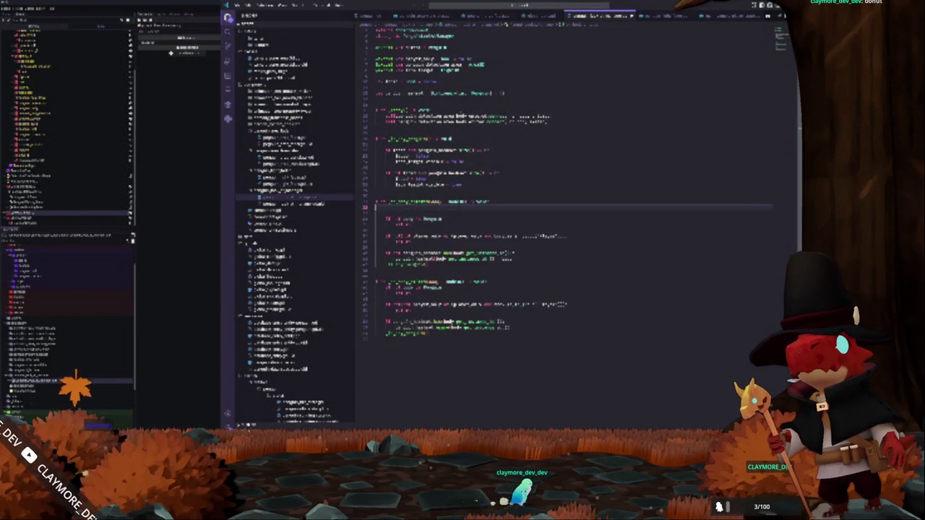
key("ctrl+z")
key("ctrl+z")
key("ctrl+z")
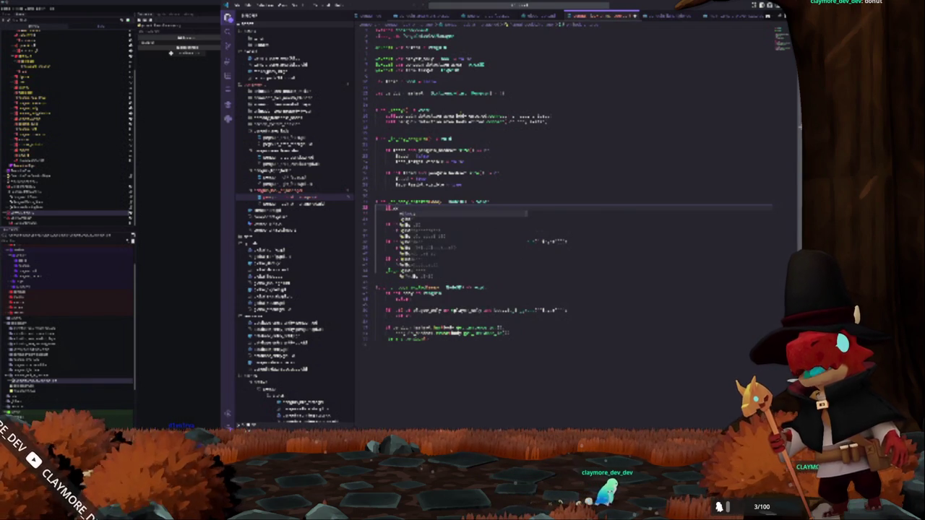
key("ctrl+z")
key("ctrl+z")
key("ctrl+z")
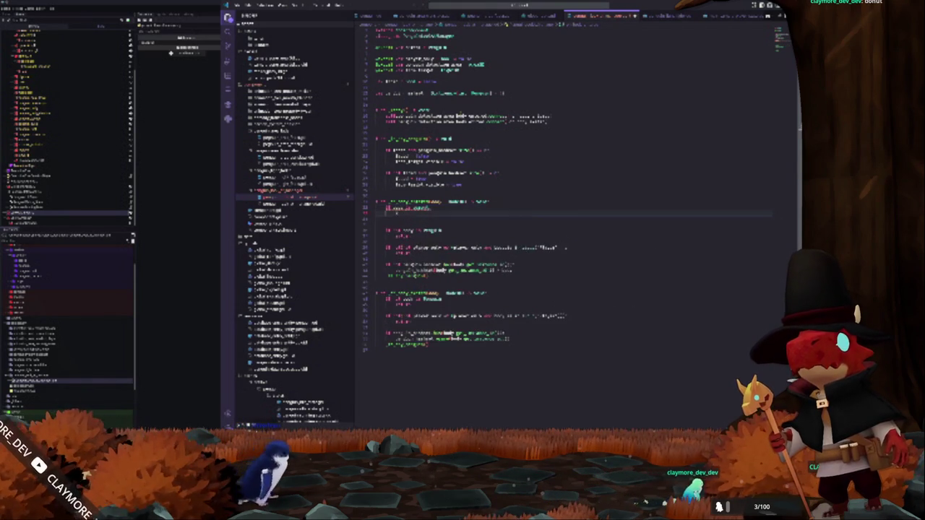
key("ctrl+z")
key("ctrl+z")
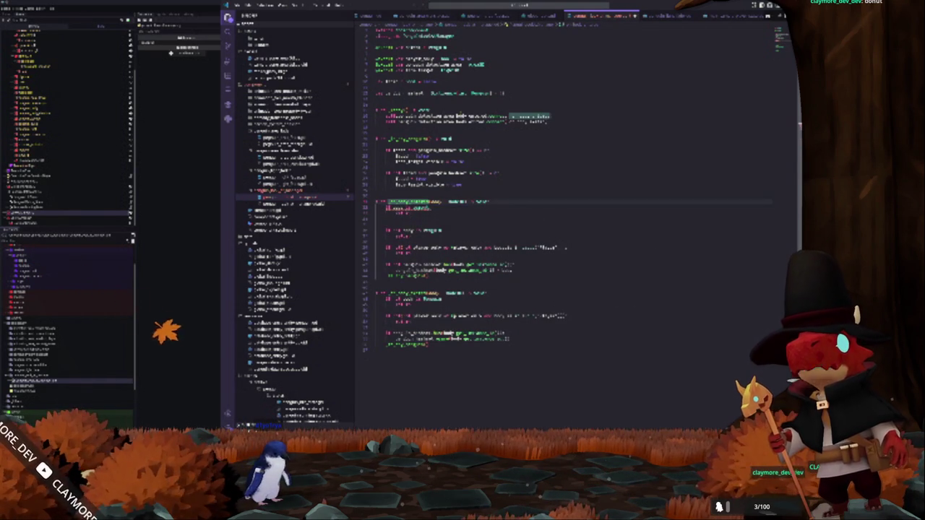
key("ctrl+z")
key("ctrl+z")
key("ctrl+z")
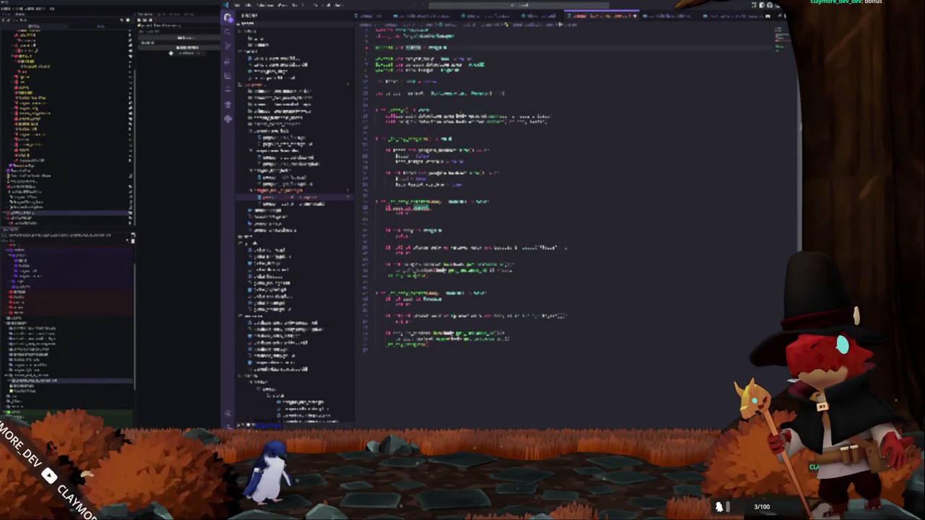
key("ctrl+z")
key("ctrl+z")
key("ctrl+z")
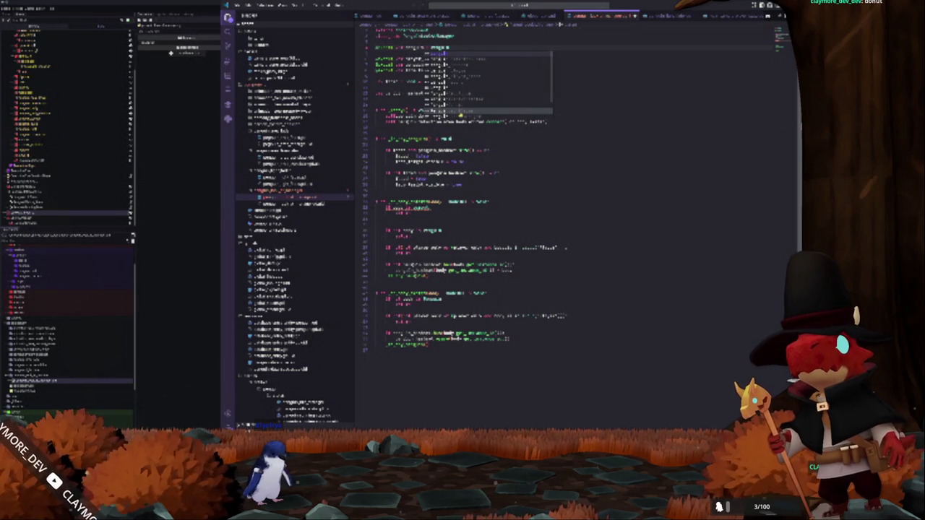
key("ctrl+z")
key("ctrl+z")
key("ctrl+z")
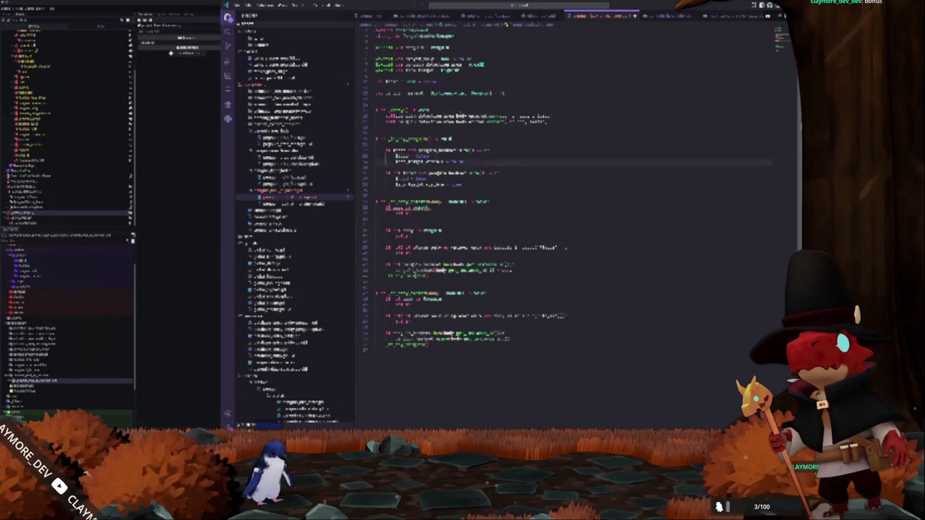
key("ctrl+z")
key("ctrl+z")
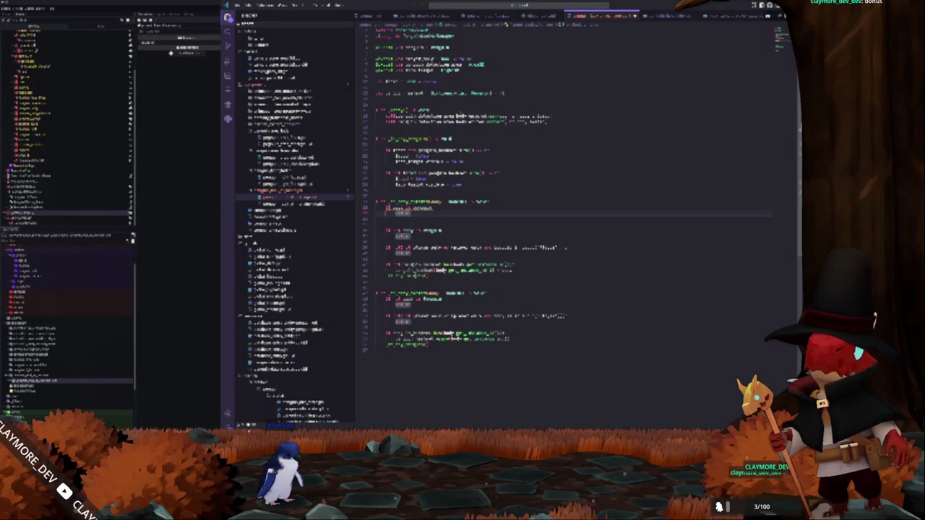
key("ctrl+shift+o")
key("Escape")
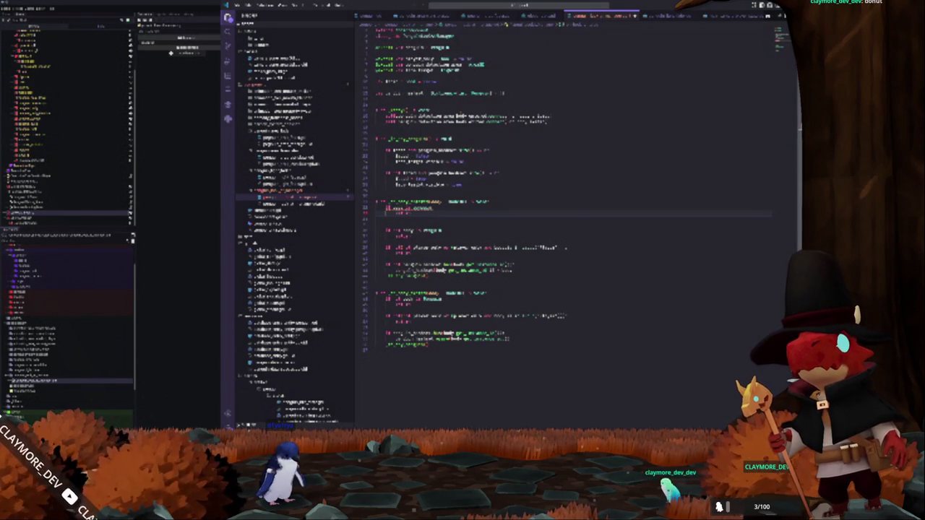
Replace two lines in the detection function with an 'else:' branch calling body()
key("ctrl+z")
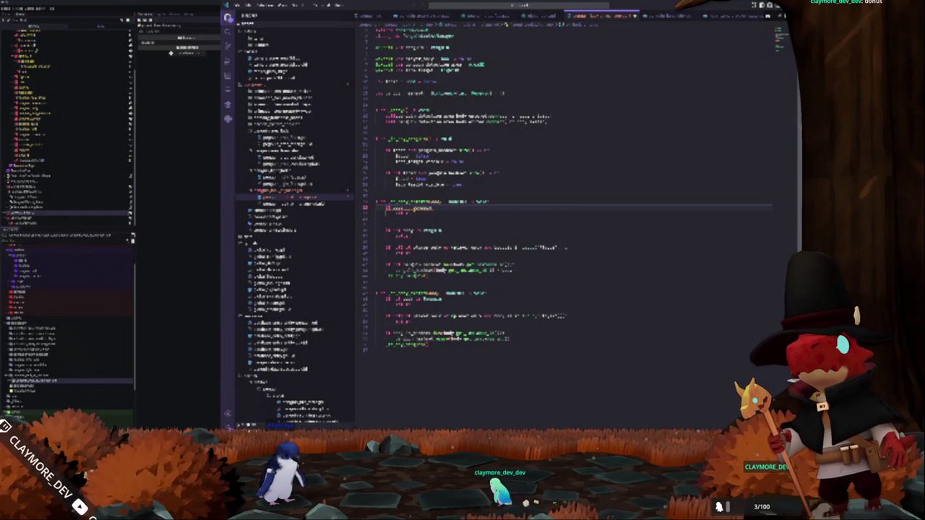
key("ctrl+z")
key("ctrl+z")
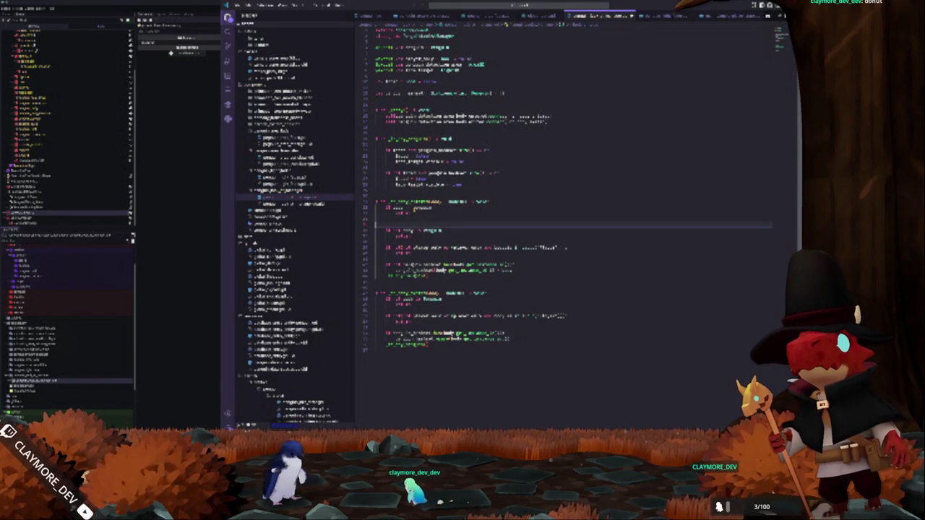
key("ctrl+z")
key("ctrl+z")
key("ctrl+z")
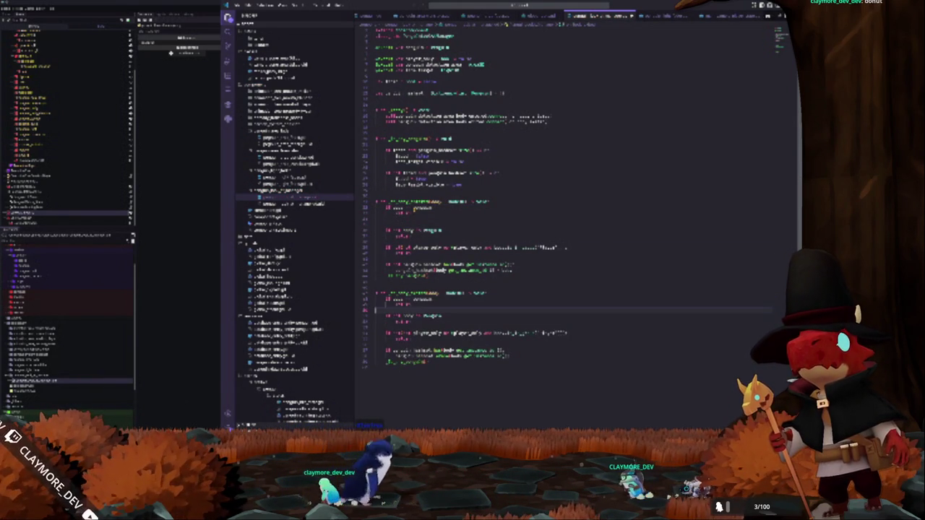
key("ctrl+z")
key("ctrl+z")
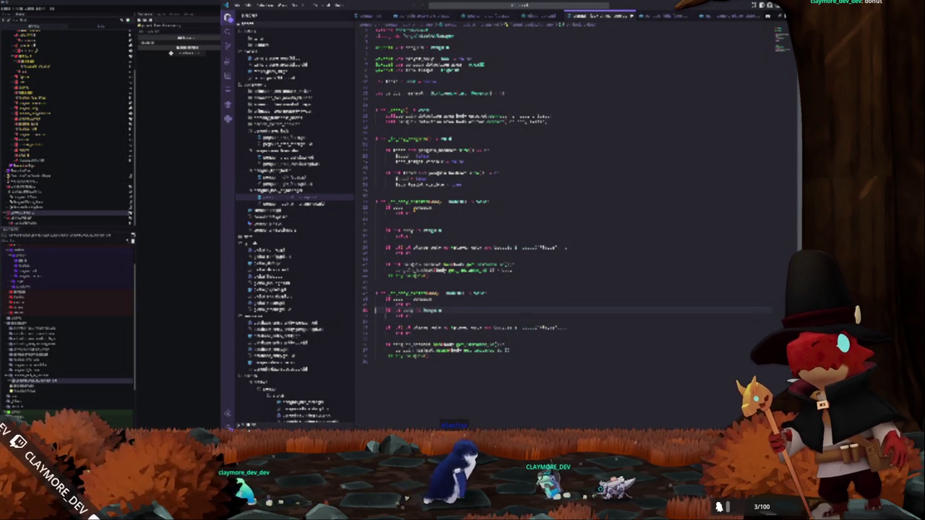
key("ctrl+z")
key("ctrl+z")
key("ctrl+z")
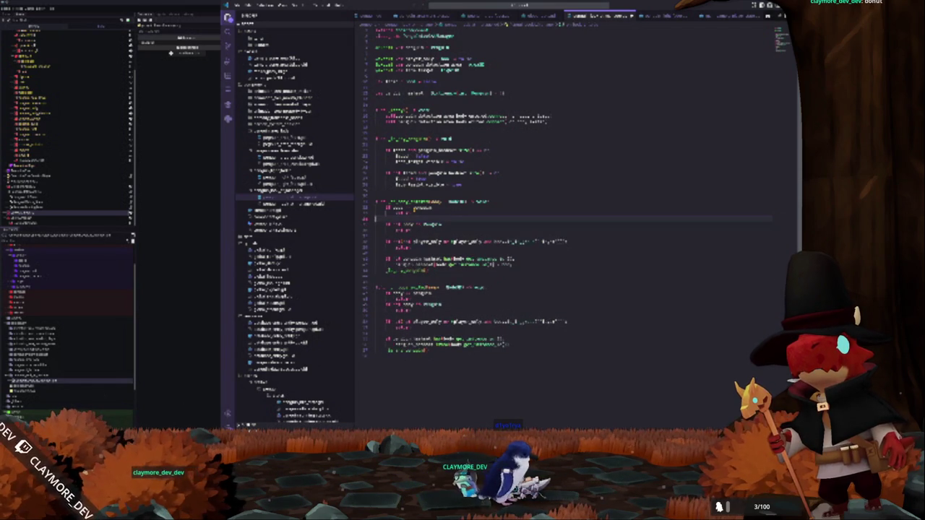
key("Down")
key("Down")
key("Down")
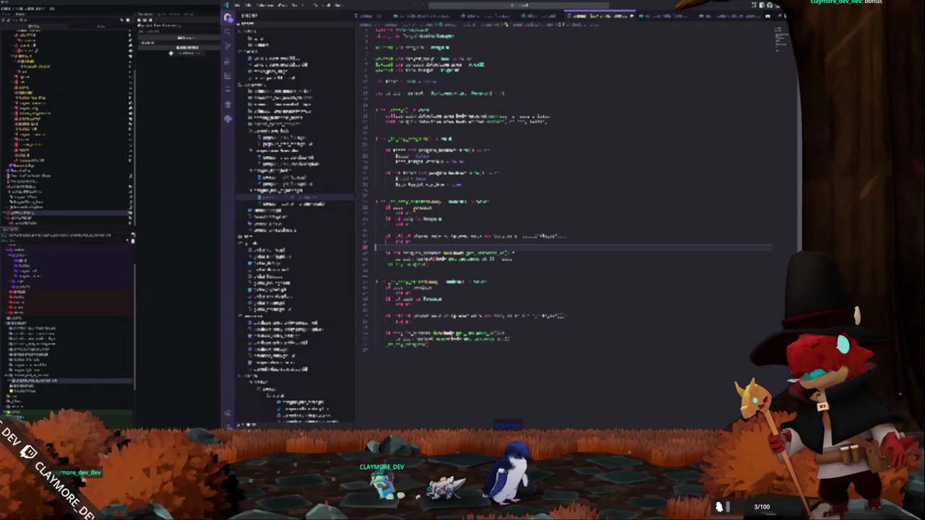
key("shift+Up")
key("ctrl+z")
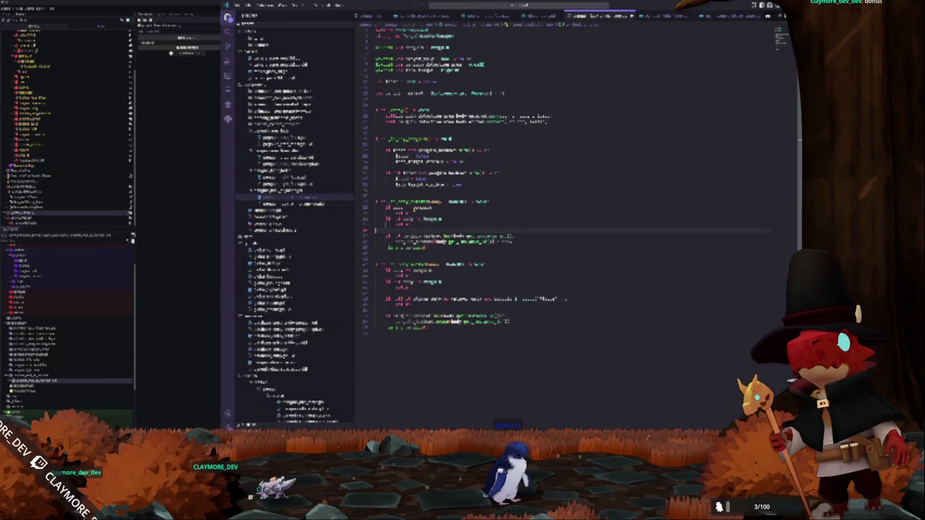
key("ctrl+z")
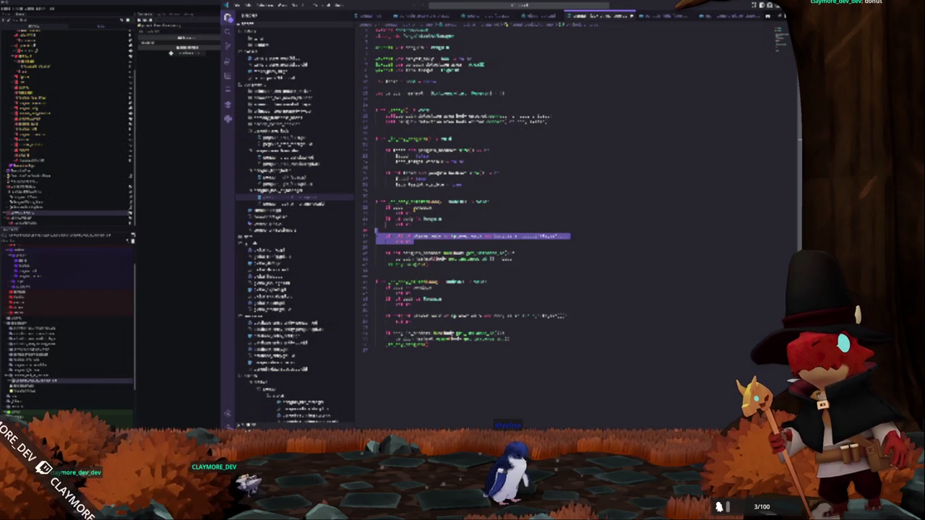
key("BackSpace")
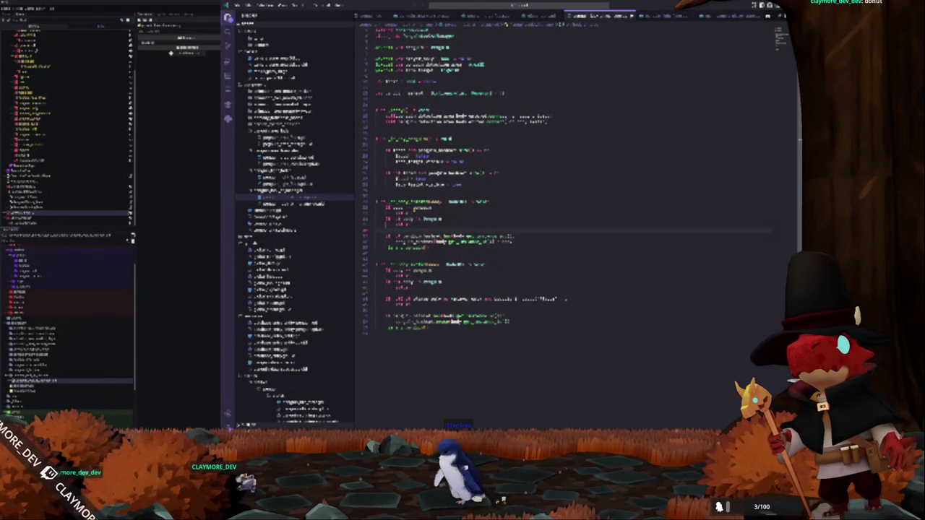
type("else:")
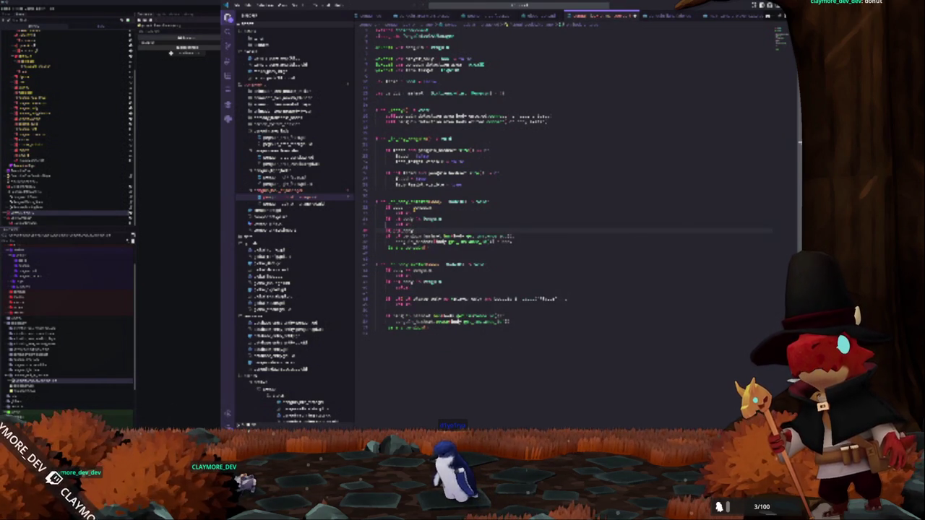
type("(")
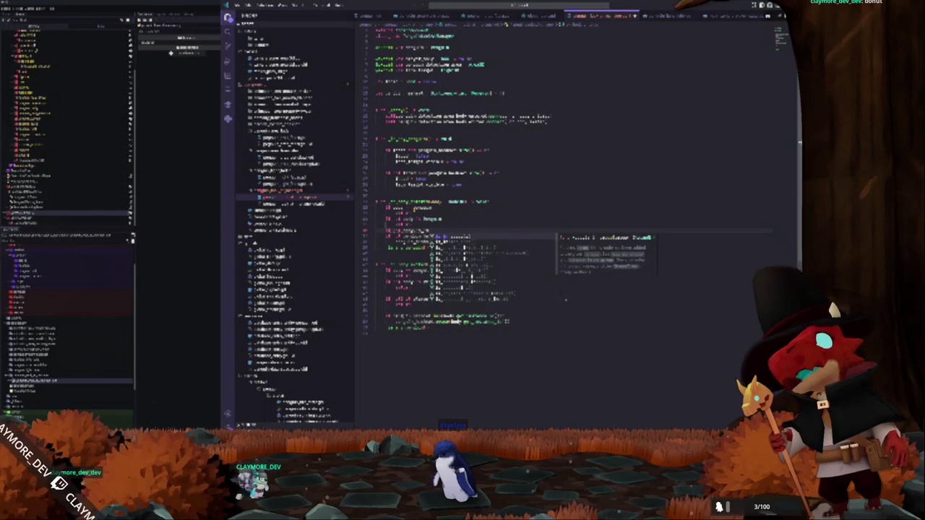
type("body")
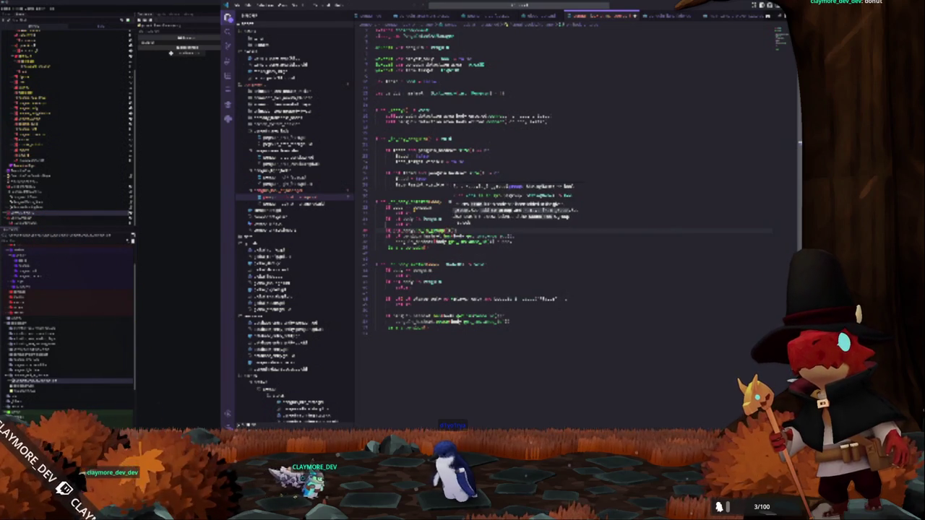
type("()")
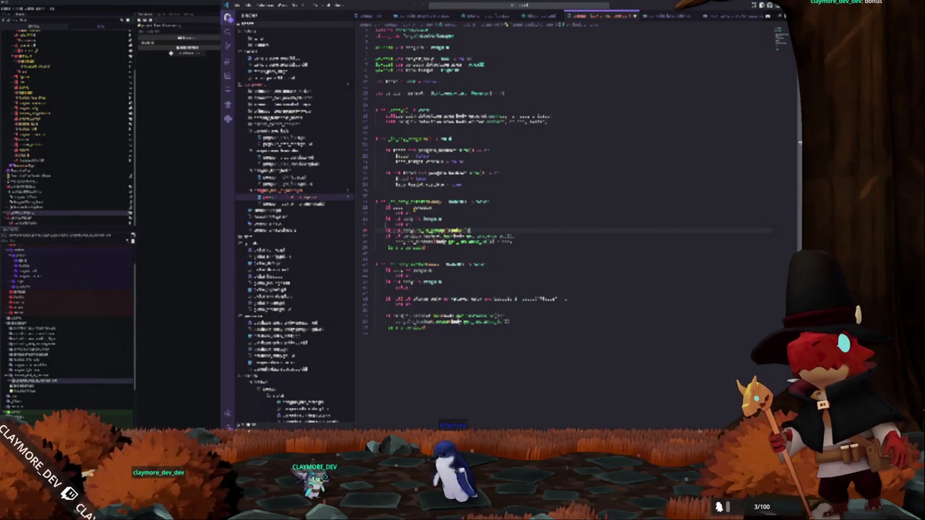
key("Return")
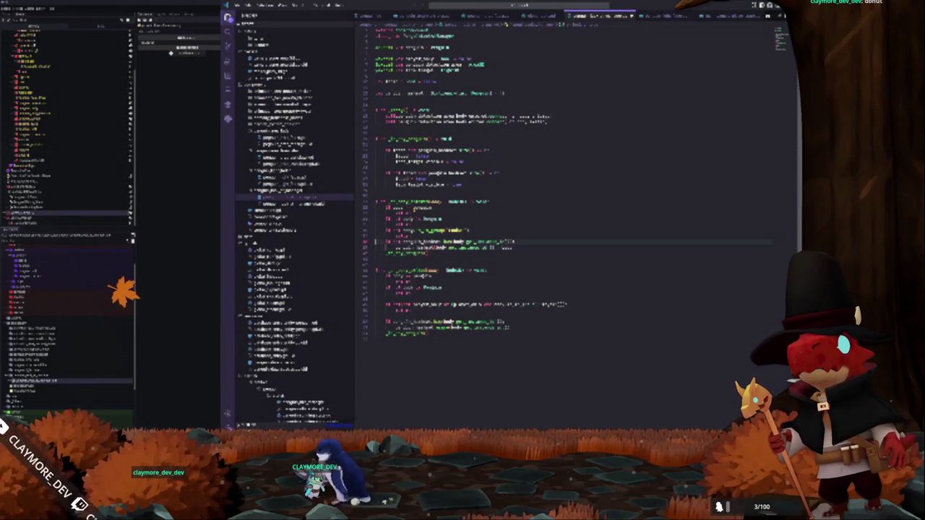
Move a block of lines within the script and remove three leftover lines
key("shift+Down")
key("ctrl+x")
key("ctrl+v")
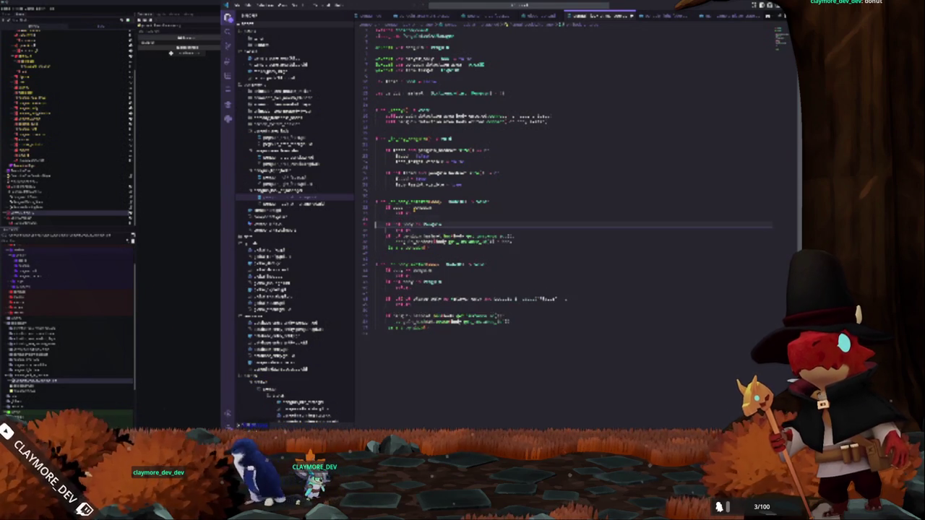
key("shift+Down")
key("shift+Down")
key("shift+Down")
key("ctrl+x")
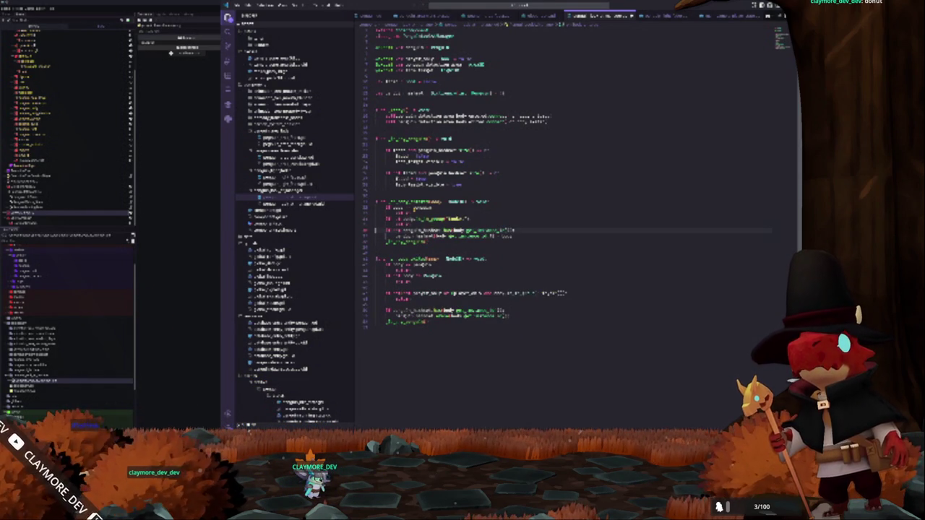
left_click(375, 225)
left_click(376, 190)
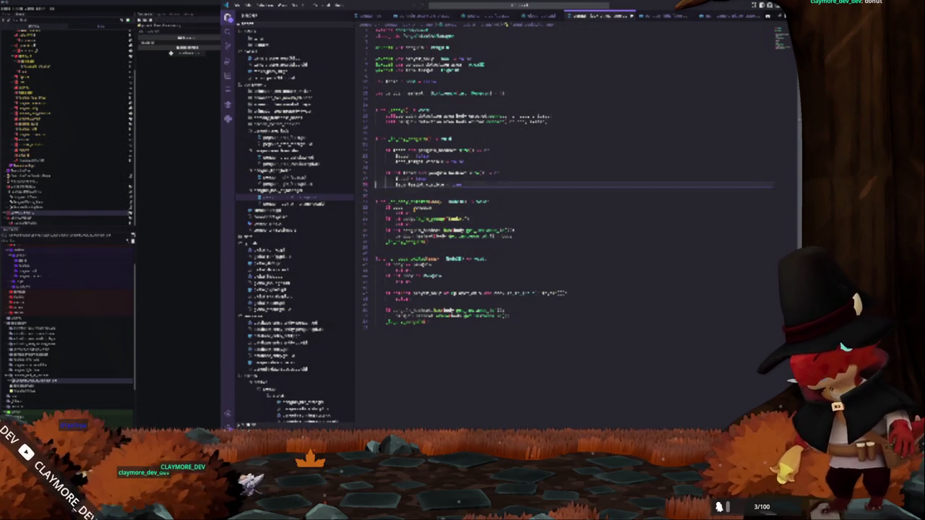
left_click(375, 167)
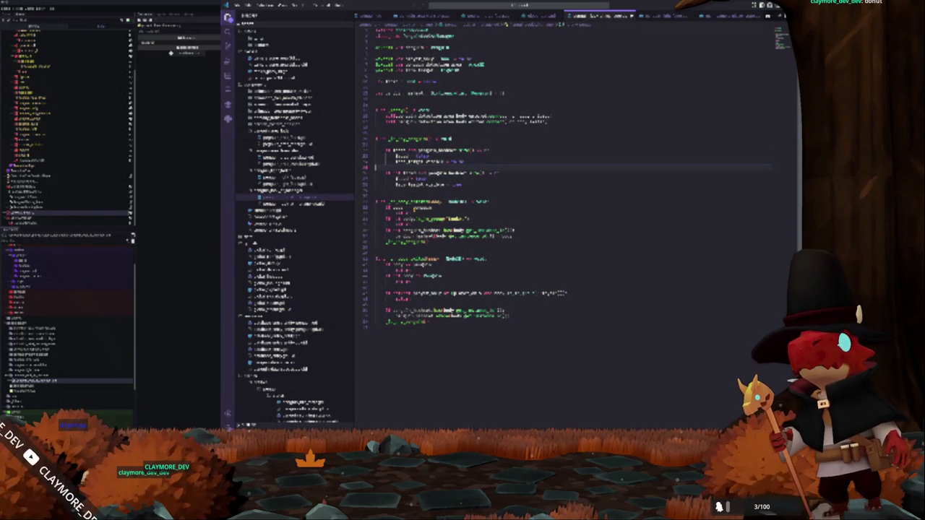
left_click(376, 58)
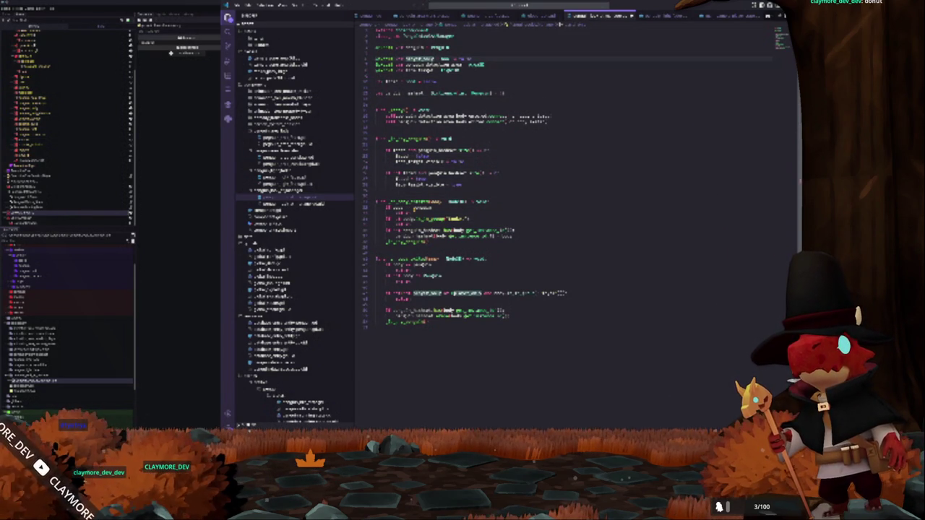
key("ctrl+v")
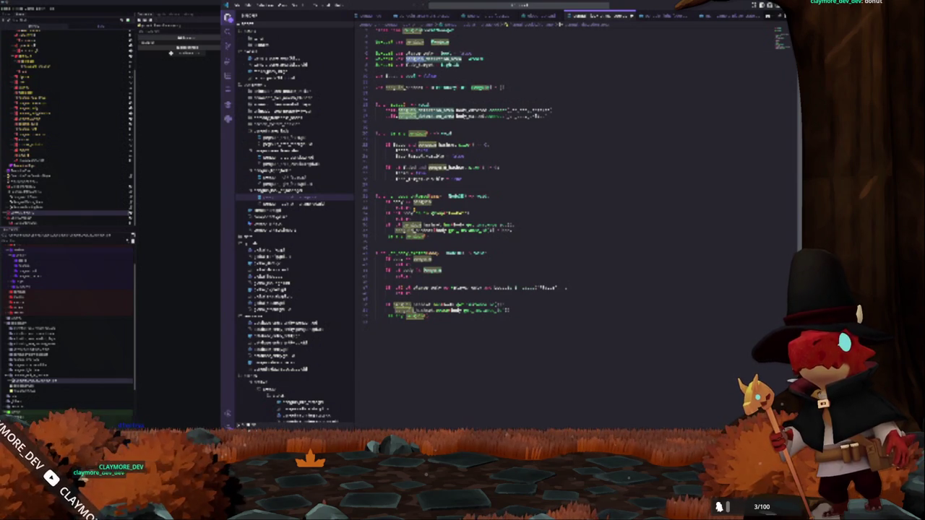
key("ctrl+z")
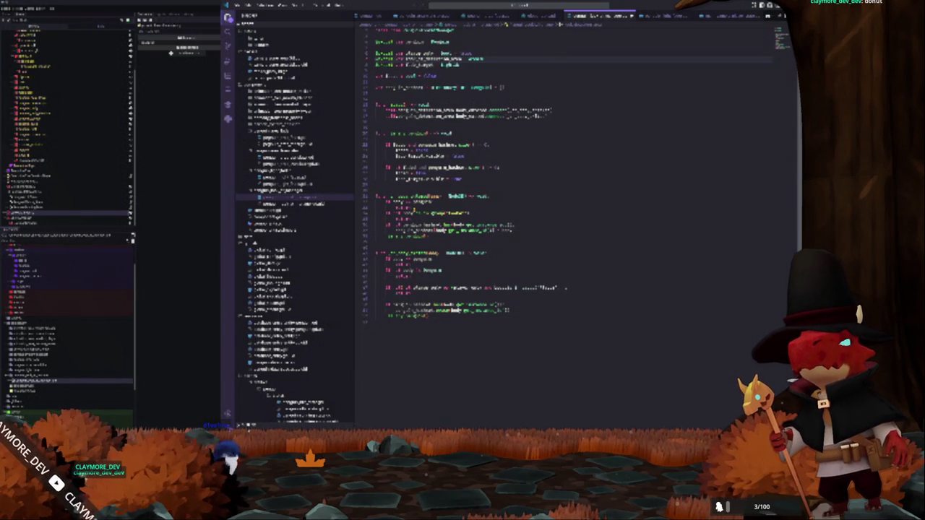
double_click(384, 64)
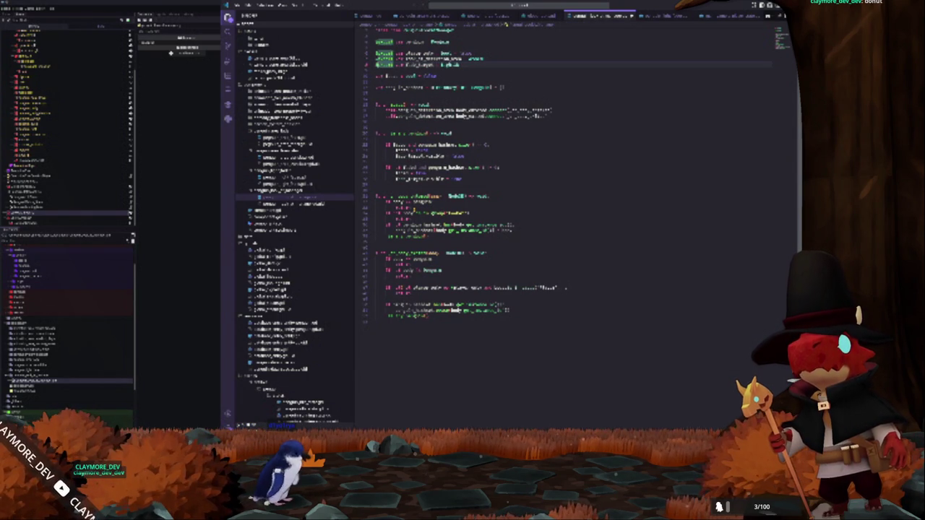
key("ctrl+z")
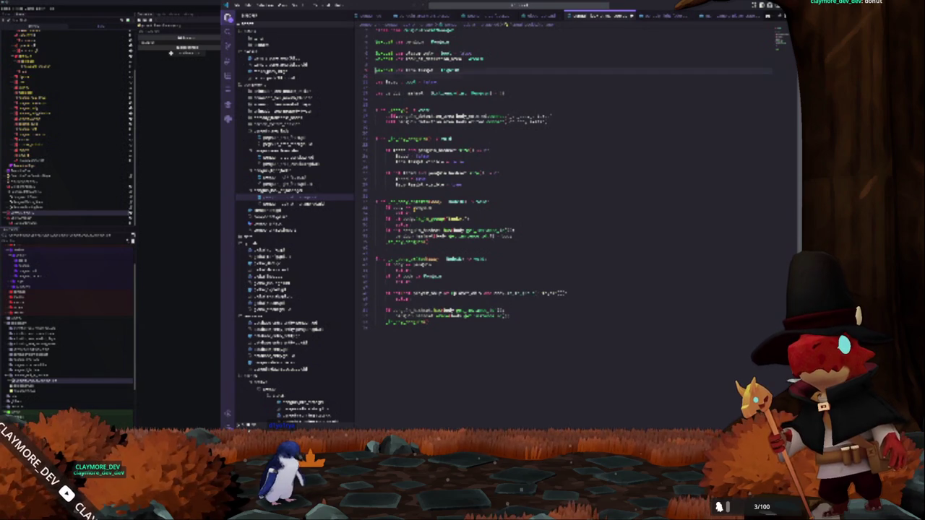
key("ctrl+z")
key("ctrl+z")
type("@on")
key("Return")
type("var ")
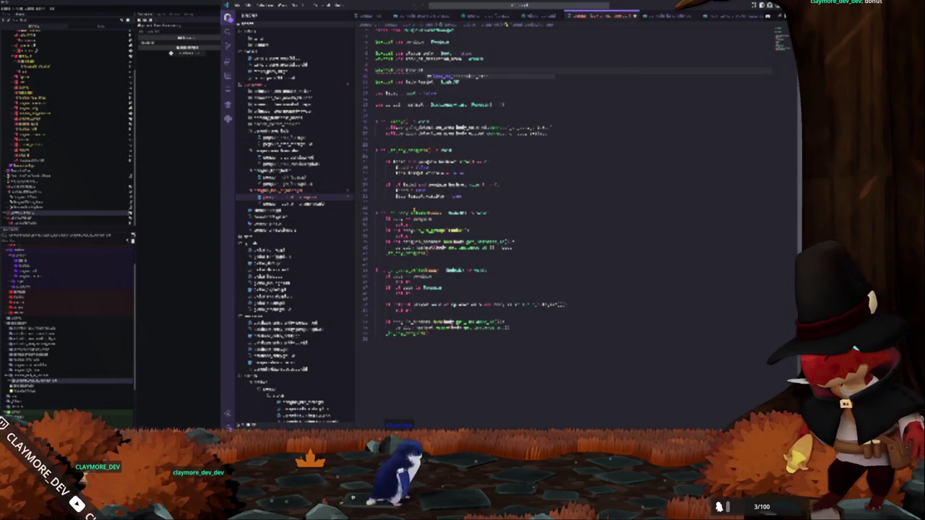
type("sprite:")
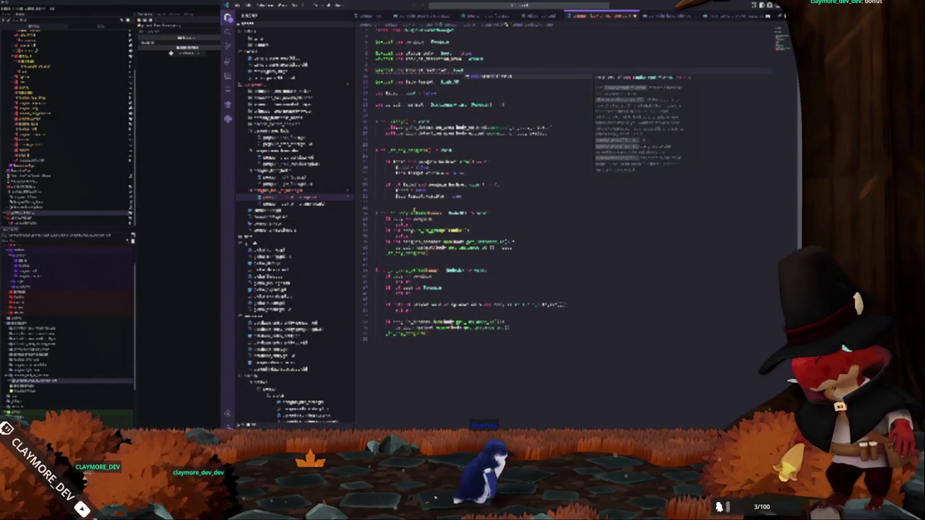
key("Return")
key("Return")
type("@onready")
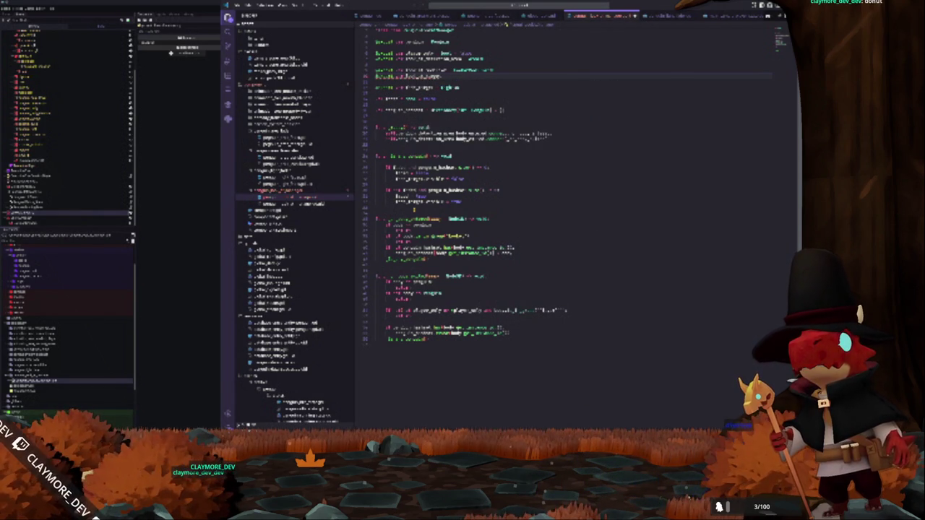
type(":")
Undo the extra declaration and change the first function's call object to 'ray_cast.c' with autocomplete
key("Return")
left_click(375, 82)
key("ctrl+z")
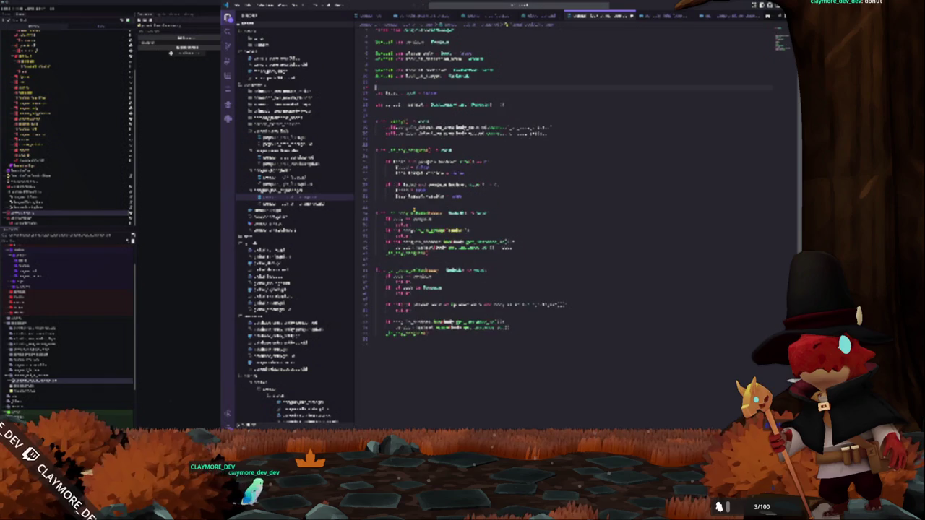
key("ctrl+z")
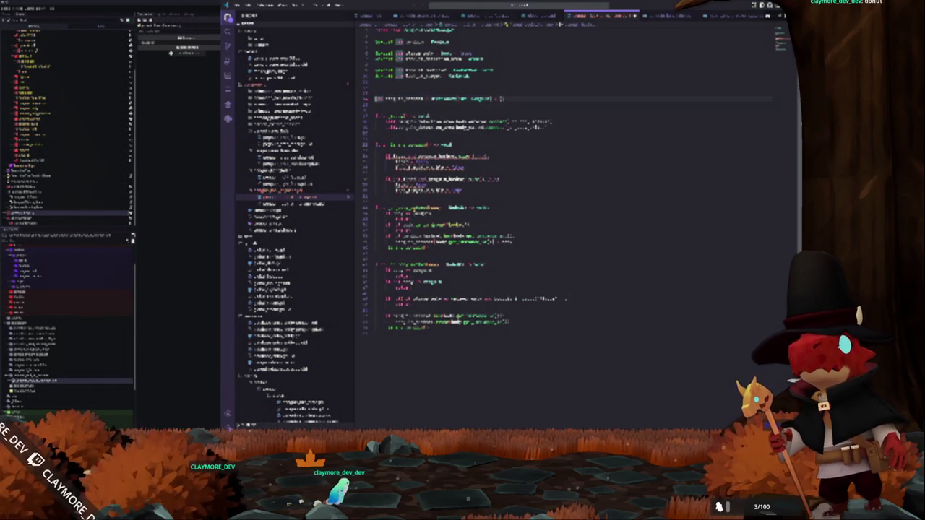
double_click(404, 98)
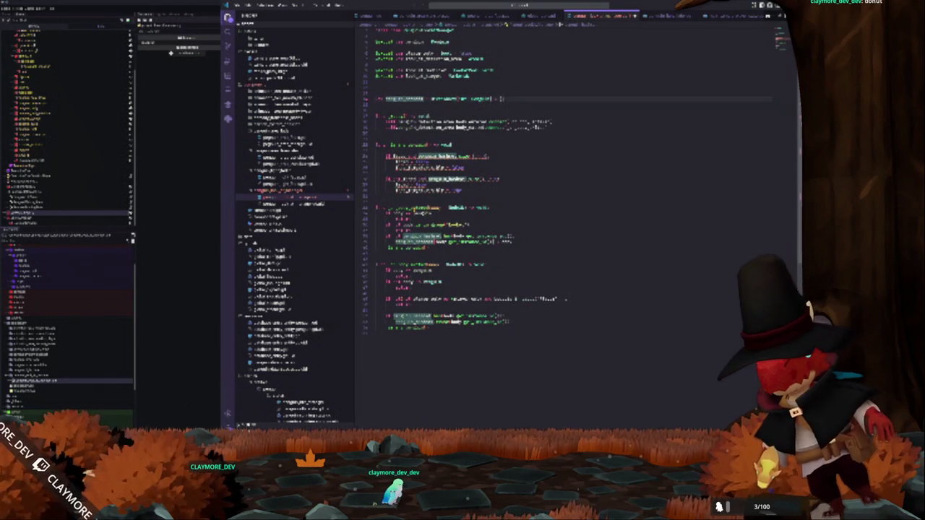
type("ray_cast")
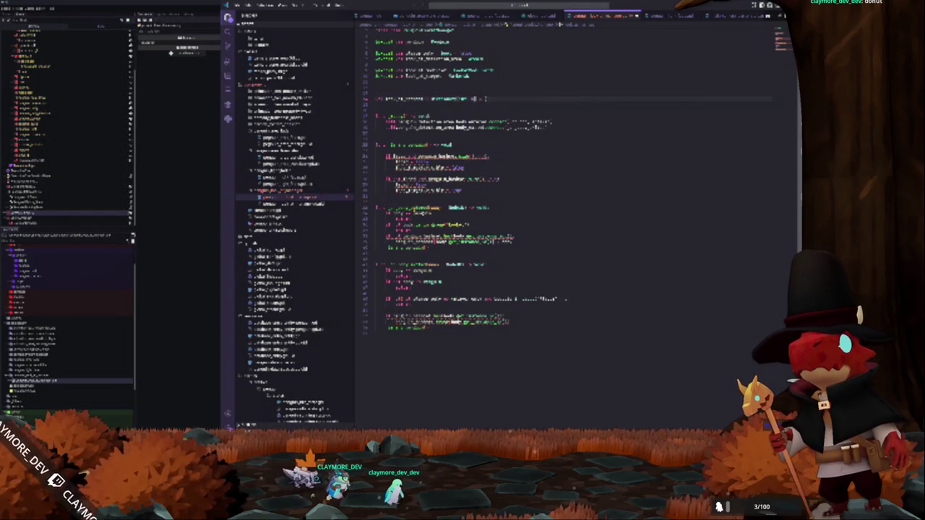
type(".c")
key("Return")
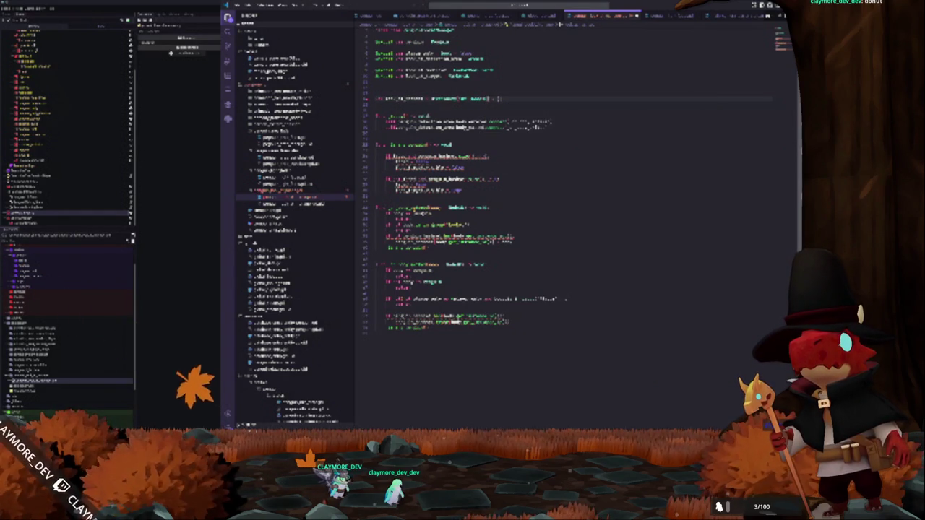
Select the next function's body lines to begin removing that block
left_click(375, 81)
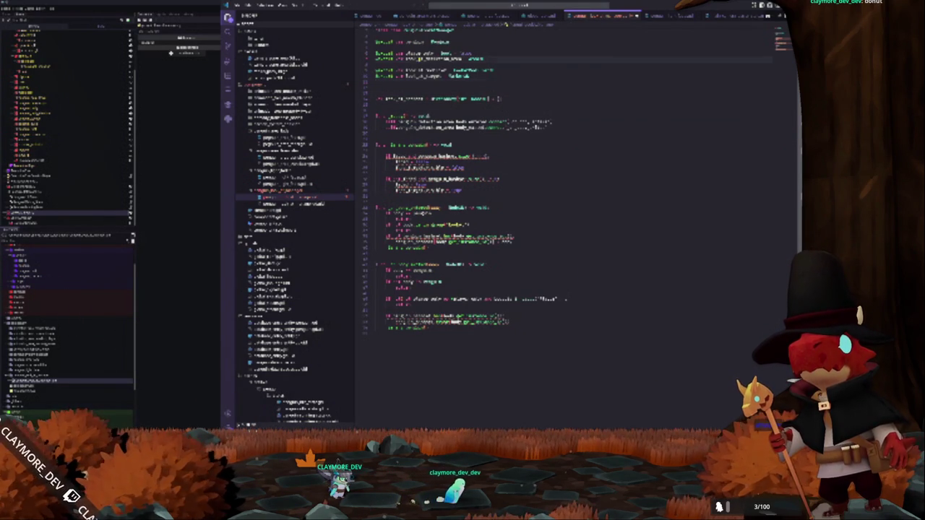
double_click(426, 121)
left_click(453, 145)
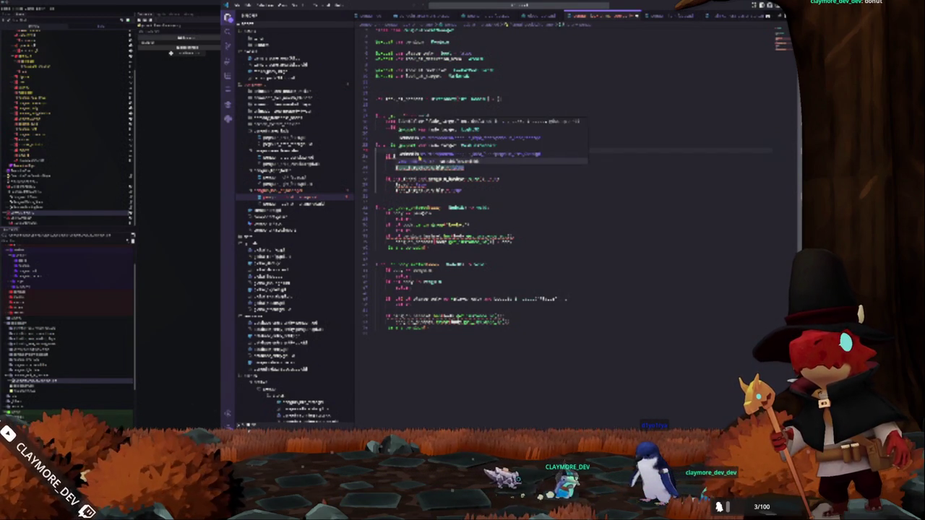
triple_click(433, 156)
key("shift+Down")
key("shift+Down")
key("shift+Down")
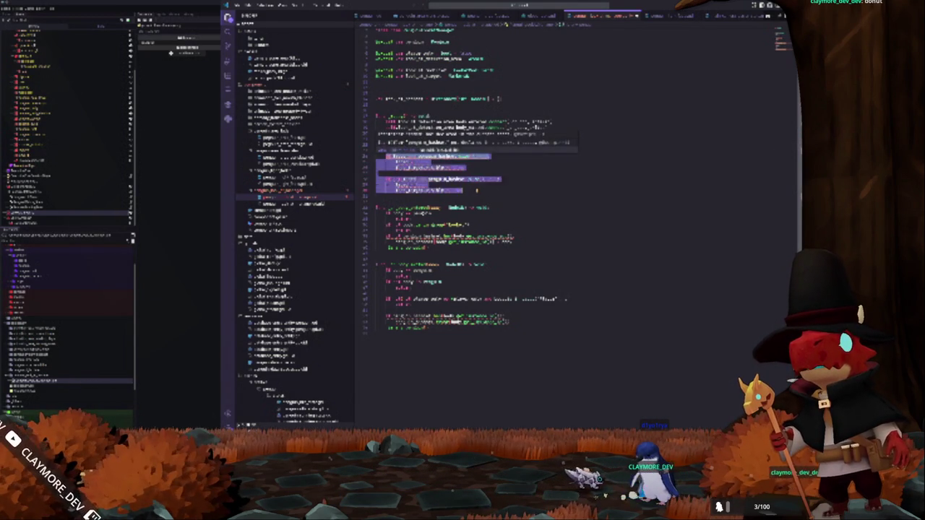
Replace the selected function body with pass and complete the _p function name
key("BackSpace")
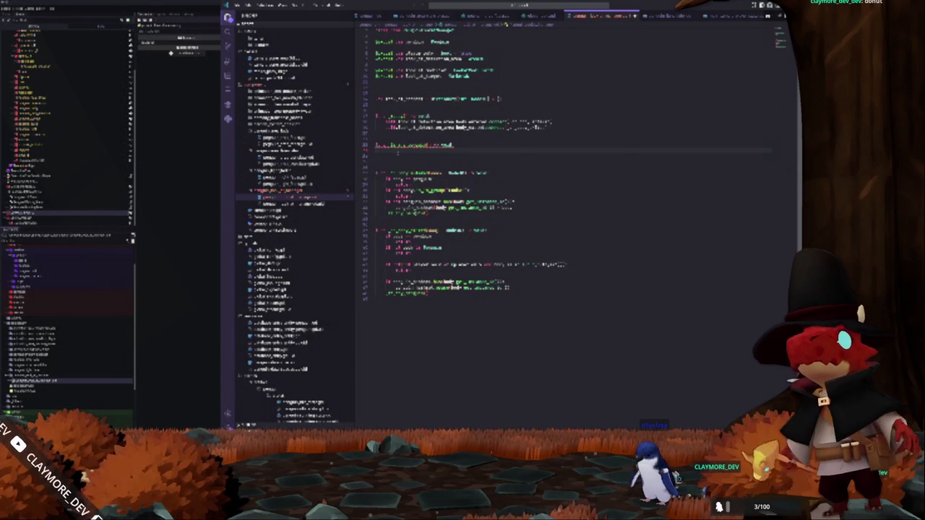
type("pass")
key("Up")
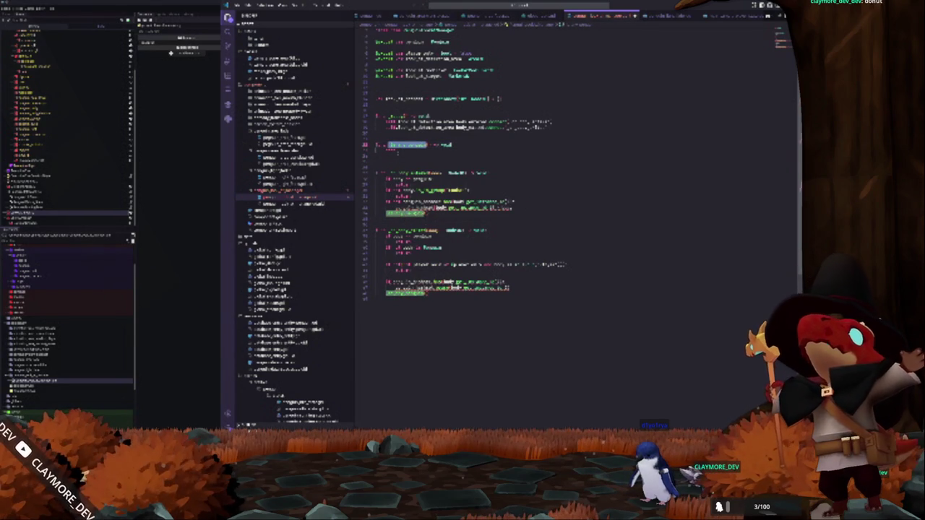
type("_p")
key("Return")
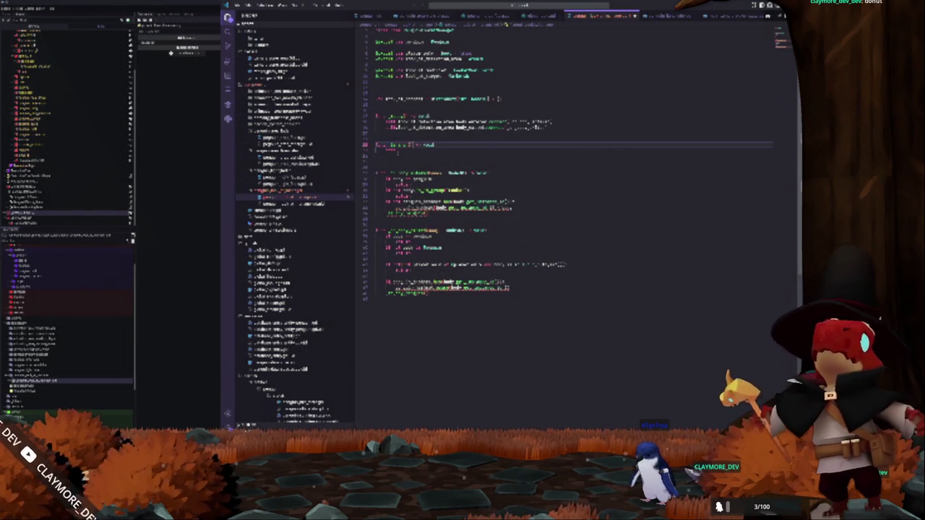
Delete the old comment lines and obsolete code lines from the function
double_click(407, 145)
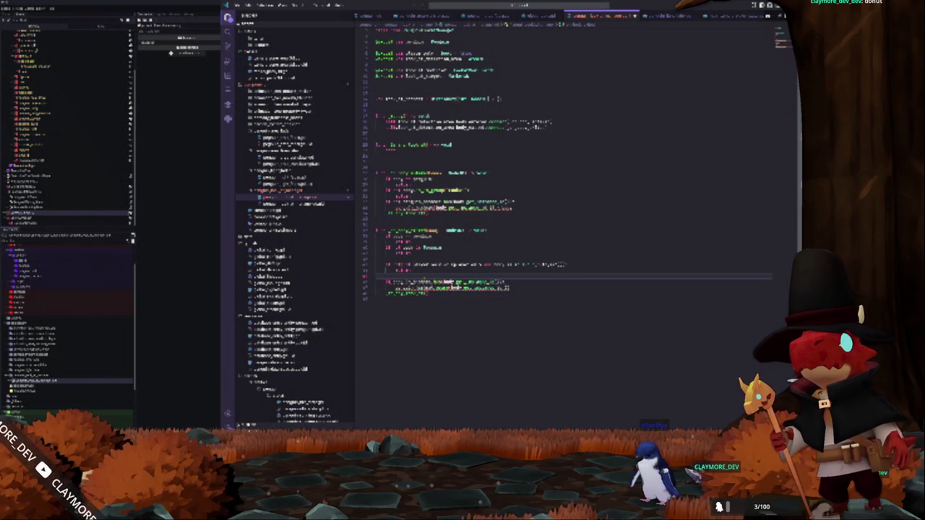
key("shift+Down")
key("shift+Down")
key("Delete")
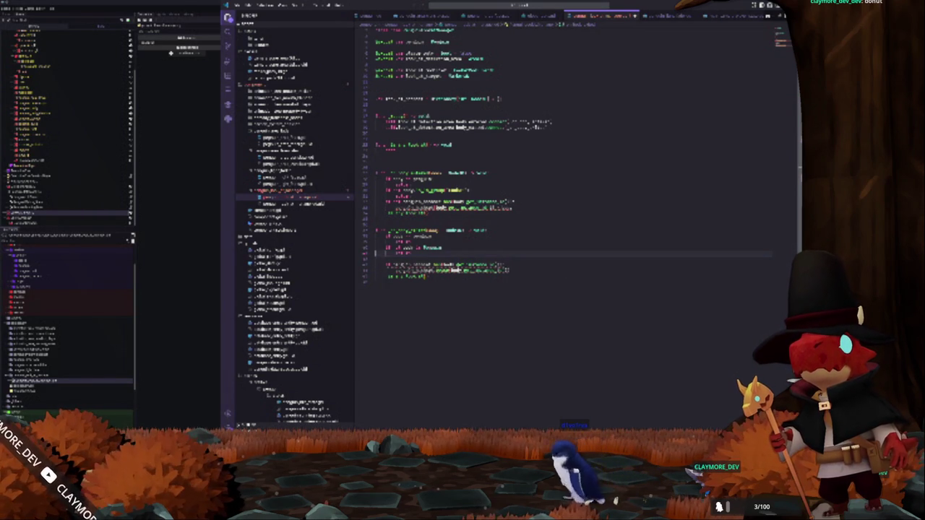
key("ctrl+shift+k")
key("ctrl+shift+k")
key("Up")
key("Up")
key("Up")
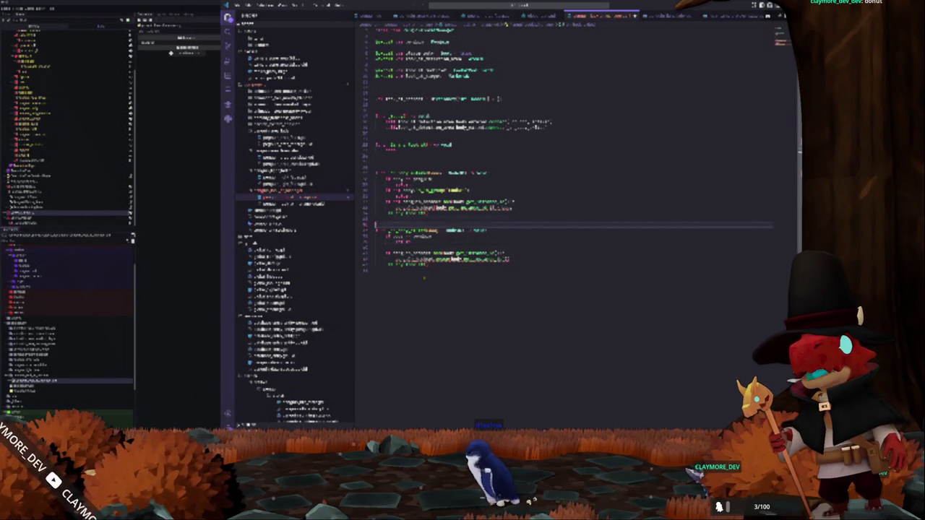
key("shift+Up")
Add an if body.name == "body": check and complete a body reference below it
left_click(434, 237)
key("Return")
type("if body.name == \"body\":")
left_click(376, 242)
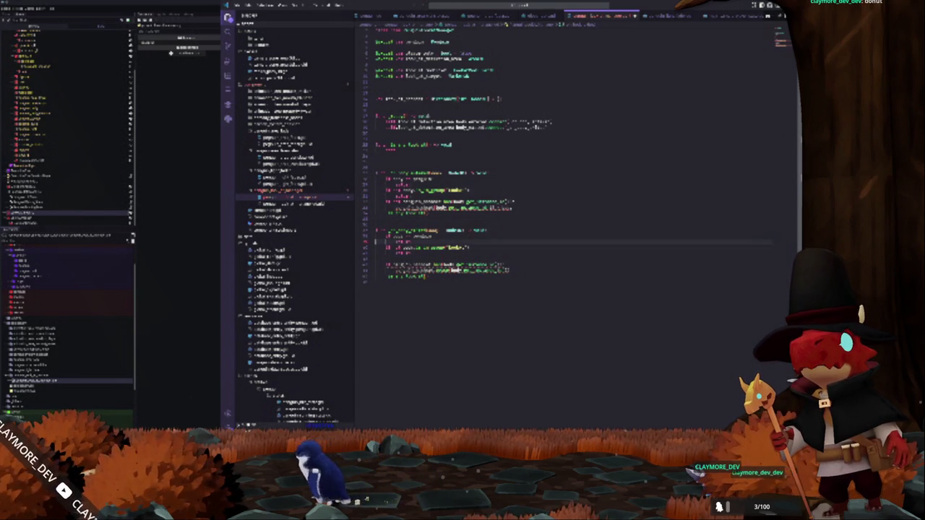
left_click(376, 258)
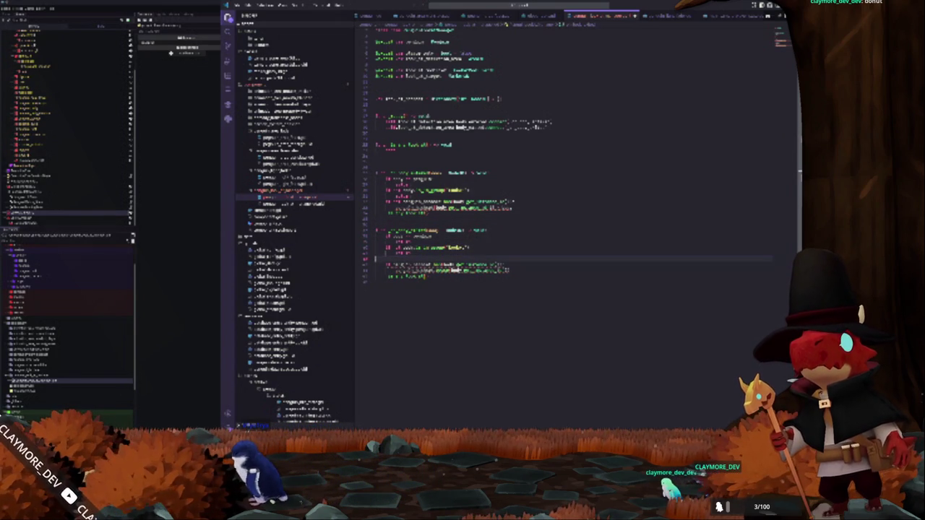
key("Up")
key("Up")
key("Up")
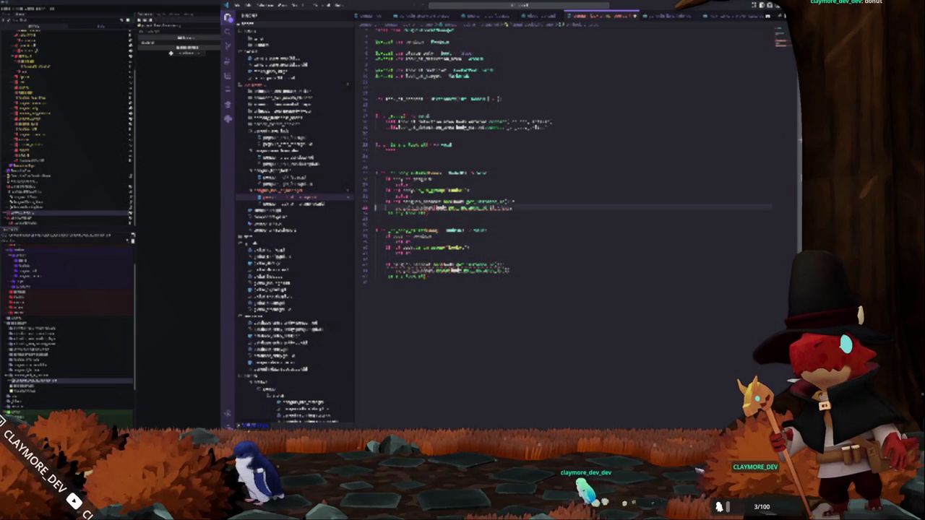
type("body")
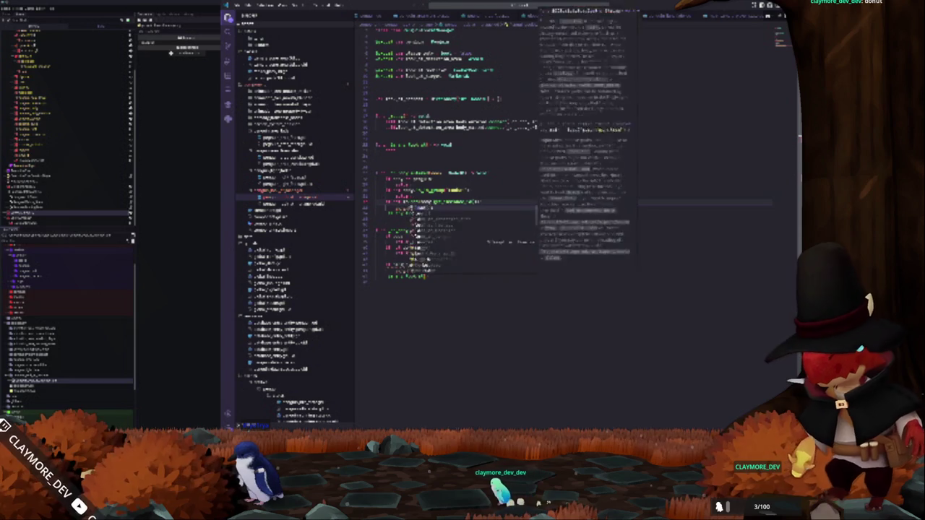
key("Return")
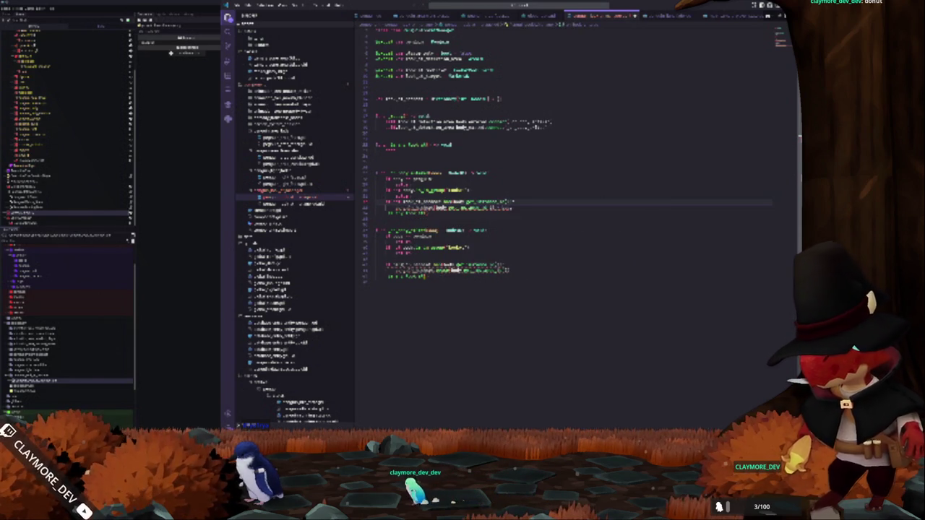
Go to the variable declaration and select its name with all occurrences
key("Down")
key("Down")
key("Down")
key("Down")
key("Down")
key("Down")
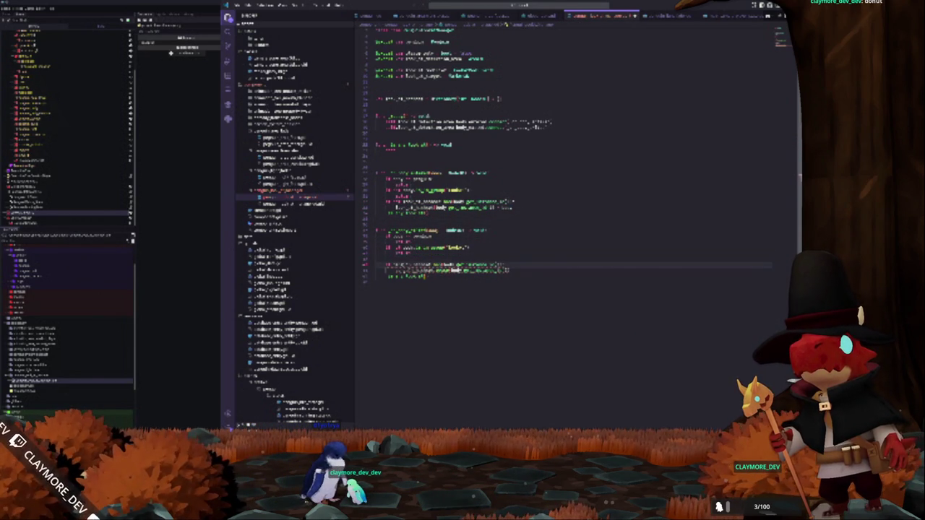
key("shift+Down")
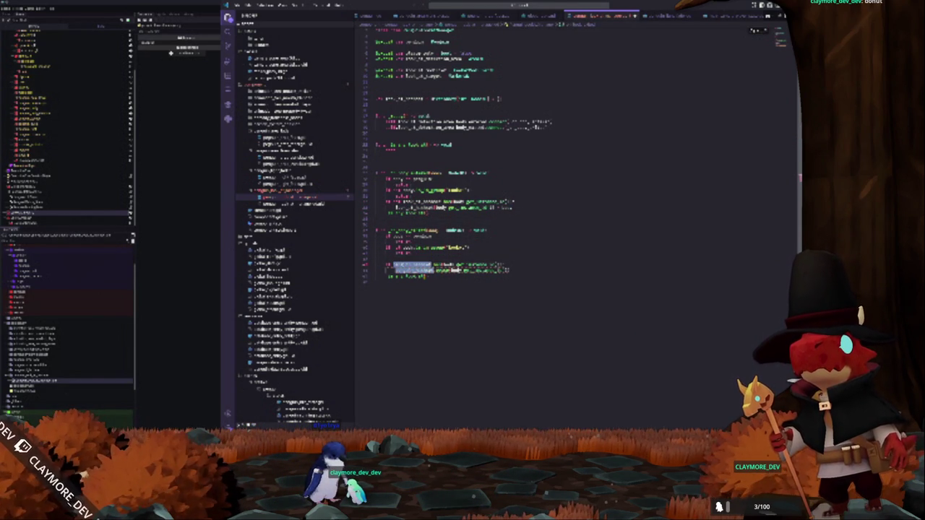
key("Up")
key("Up")
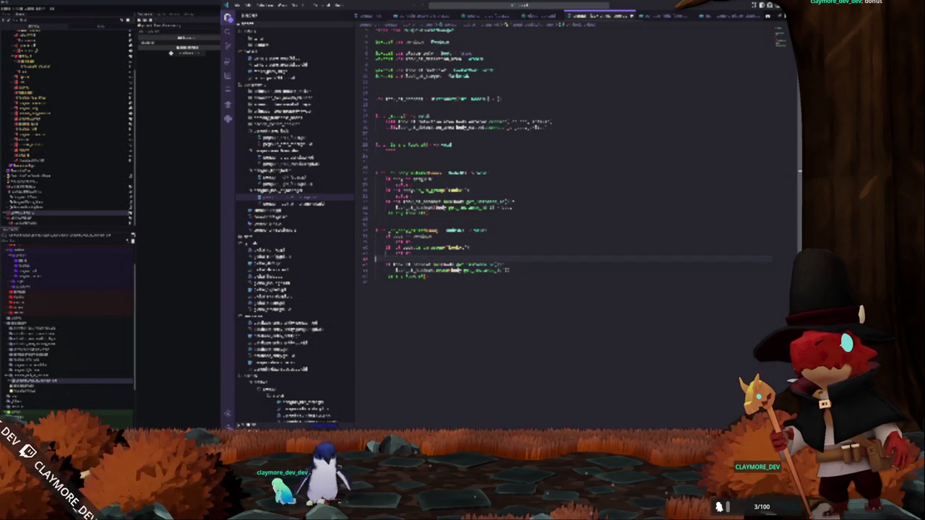
key("Down")
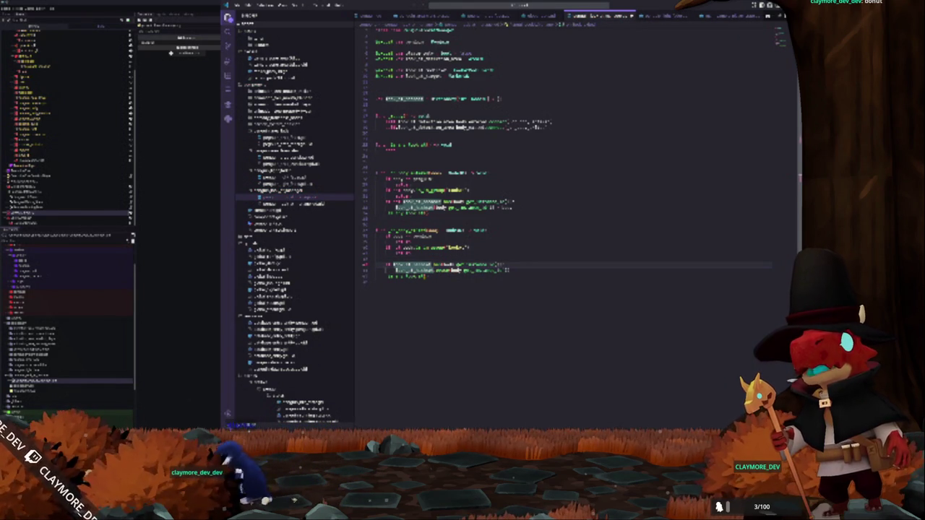
key("shift+Down")
key("Up")
key("Up")
key("Up")
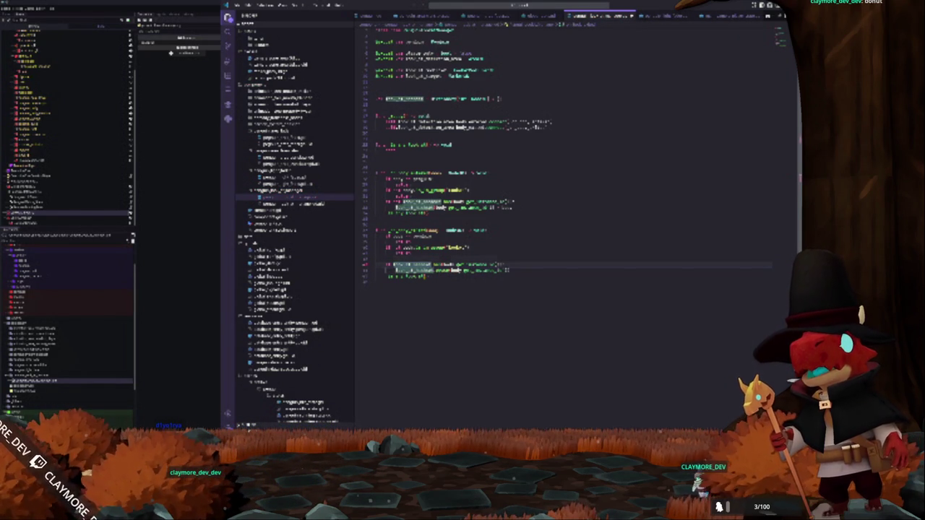
key("Up")
key("Up")
key("Up")
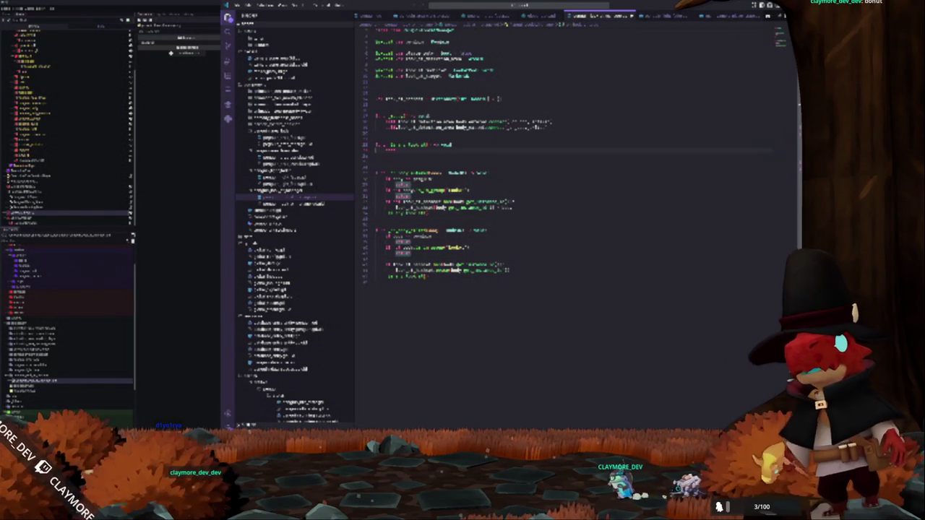
key("ctrl+d")
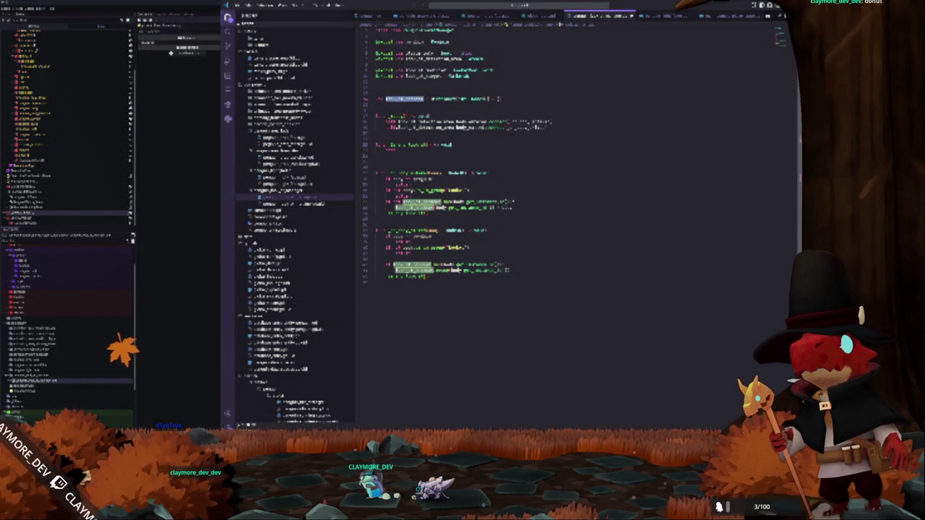
Undo the accidental paste and the rename to 'enemydetector', restoring the identifier
key("ctrl+v")
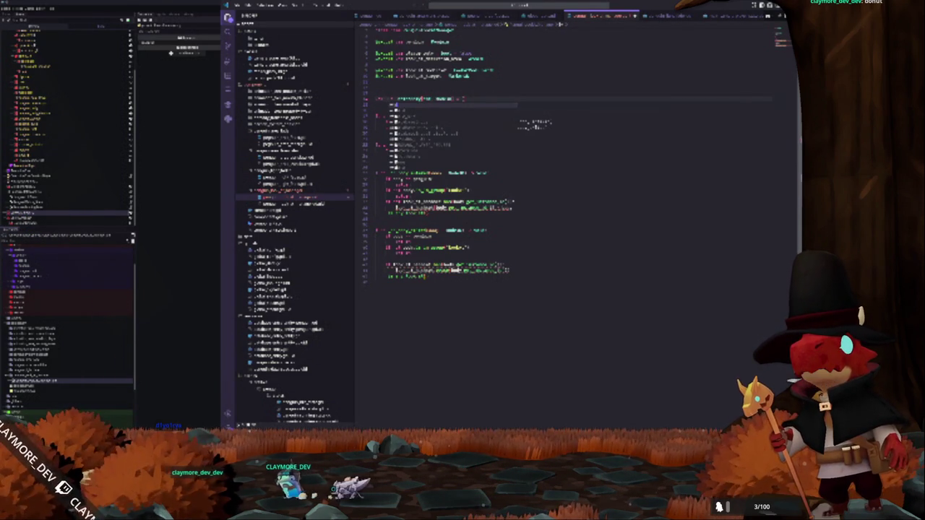
key("ctrl+z")
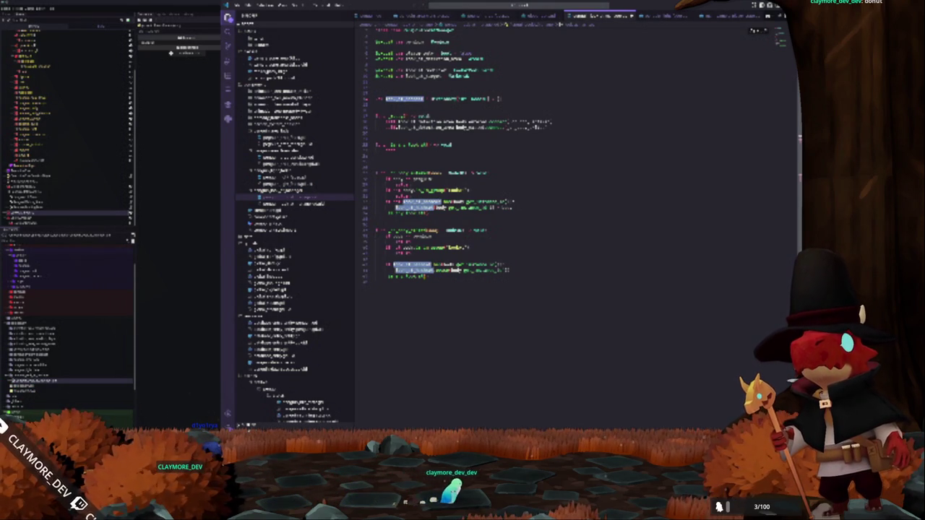
type("enemydetector")
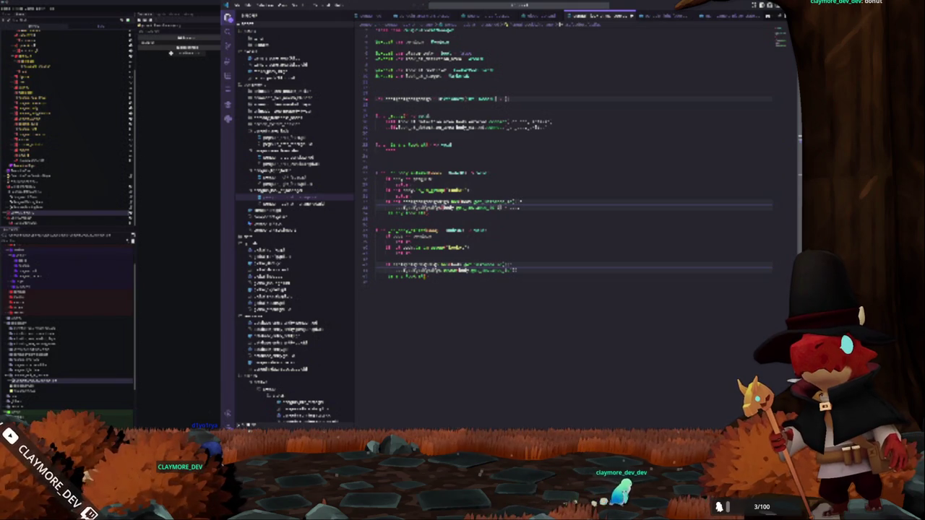
key("ctrl+z")
left_click(376, 104)
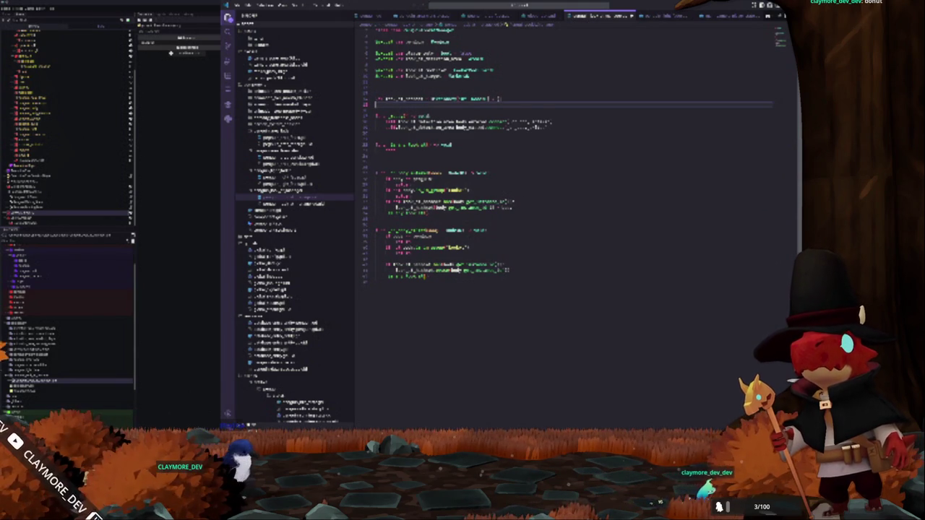
left_click(403, 196)
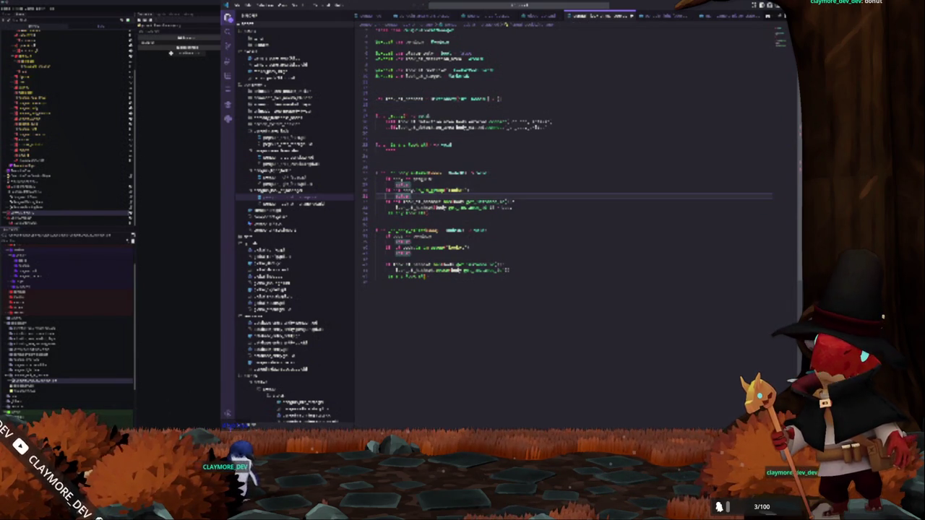
left_click(412, 207)
left_click(396, 150)
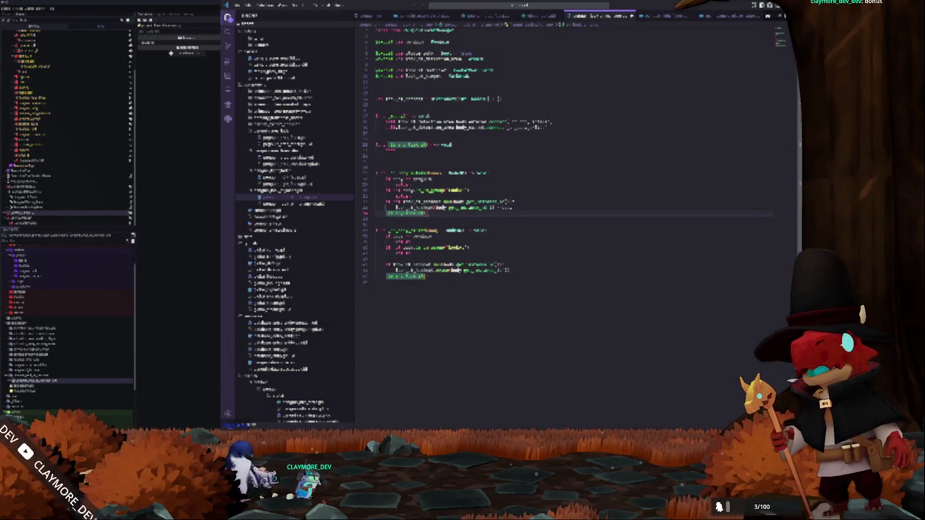
double_click(391, 150)
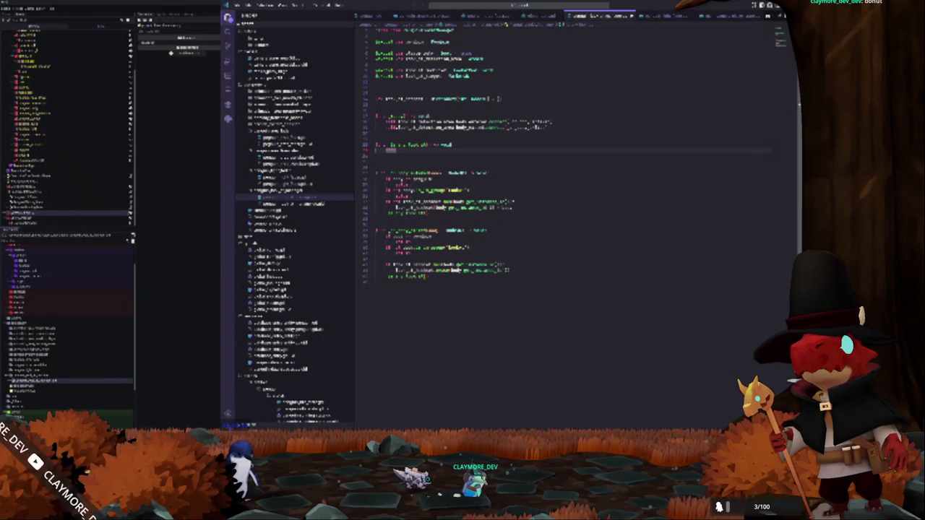
key("ctrl+z")
key("ctrl+z")
key("ctrl+z")
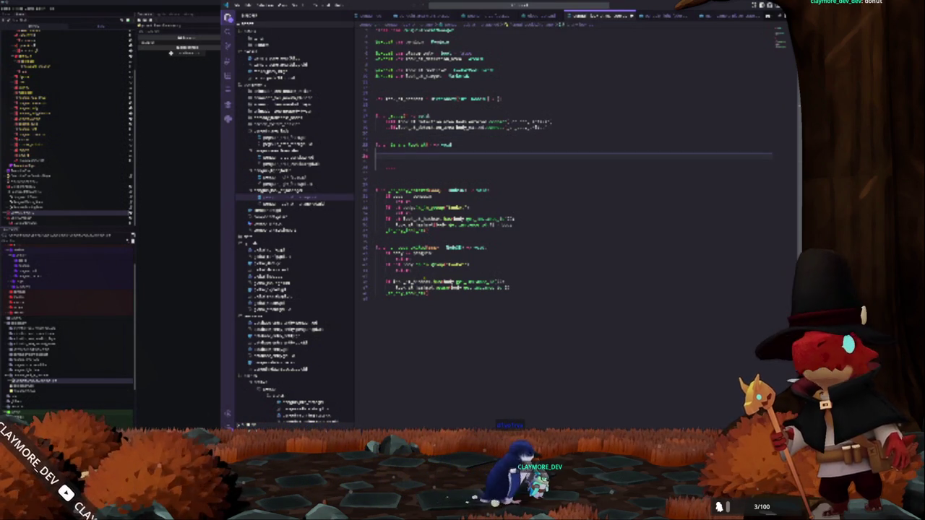
Add a get_tree().create_tween() line above the first function
key("Up")
key("Up")
key("Up")
key("Return")
key("Return")
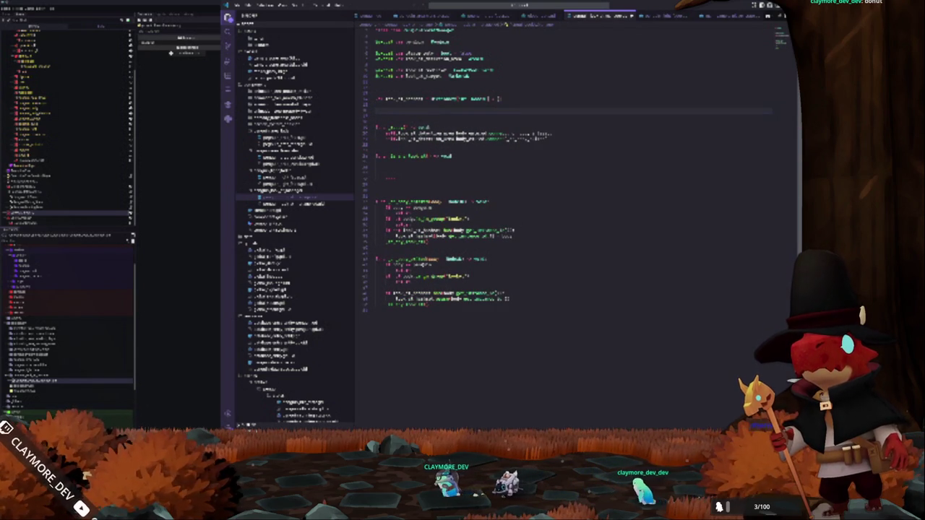
type("get_tree().create_tw")
key("Return")
Inside that function, set a self value to false and call tilemap.clear()
key("Down")
key("Down")
key("Return")
key("Return")
key("Up")
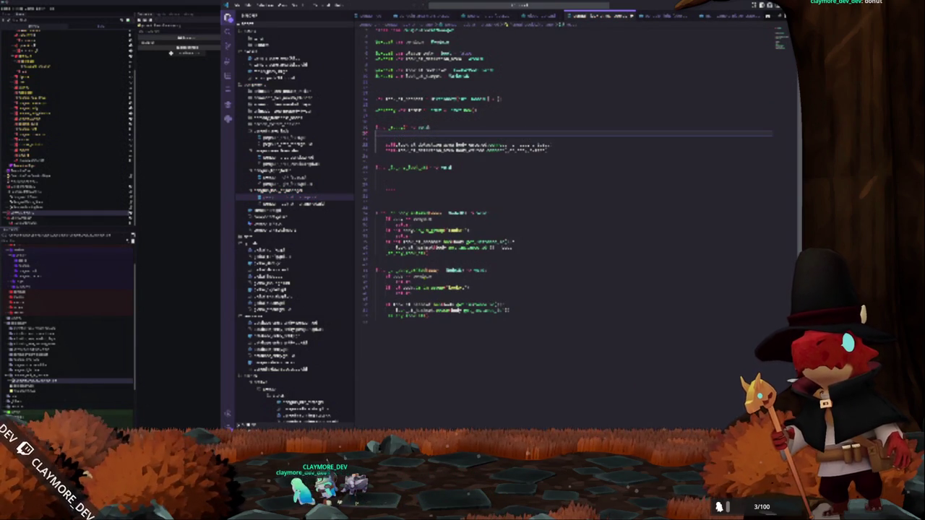
type("se")
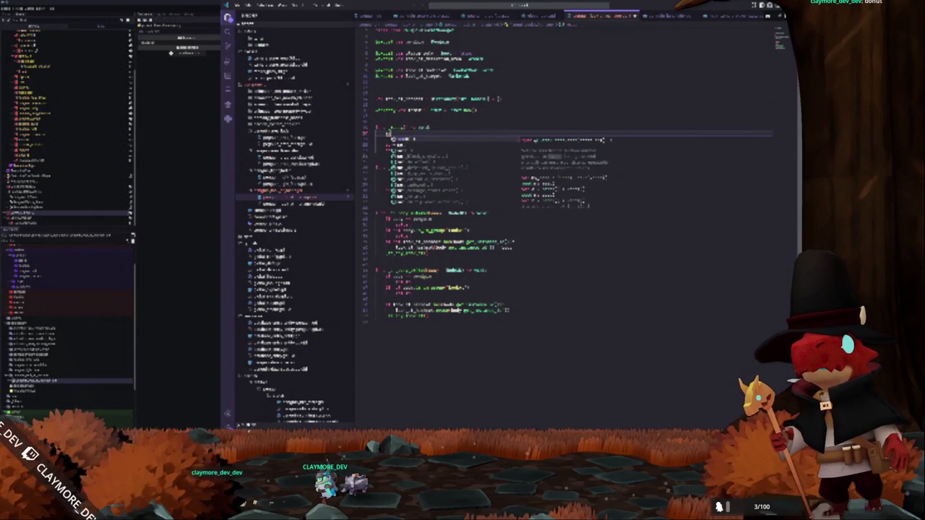
type("lf")
key("Return")
type("se")
key("Return")
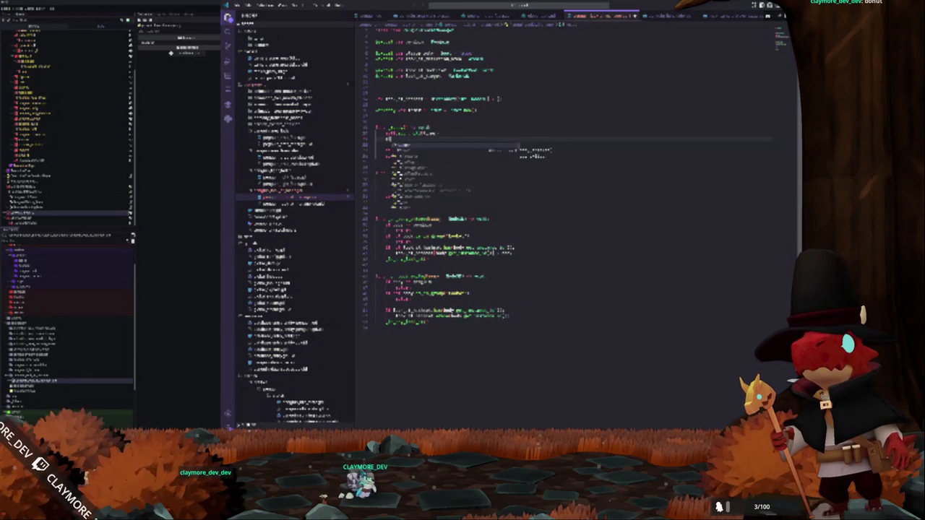
key("Tab")
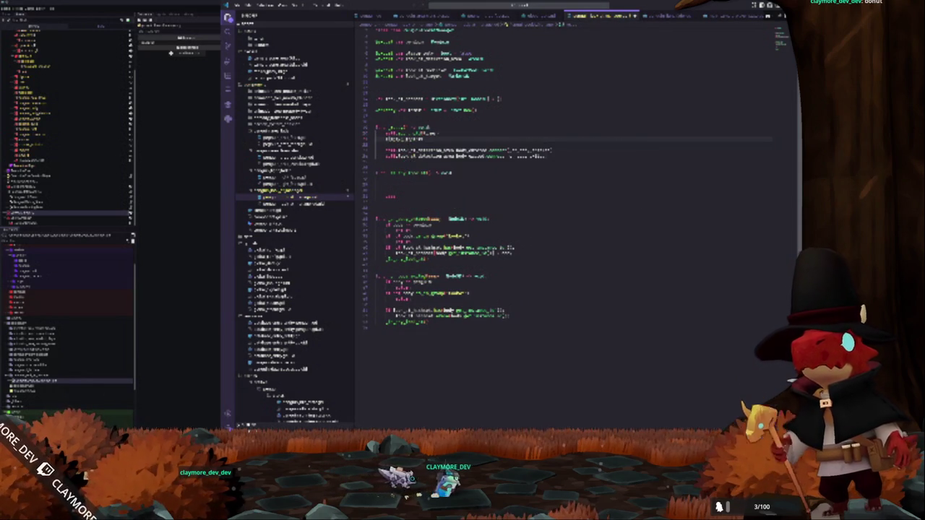
type("= false")
key("Return")
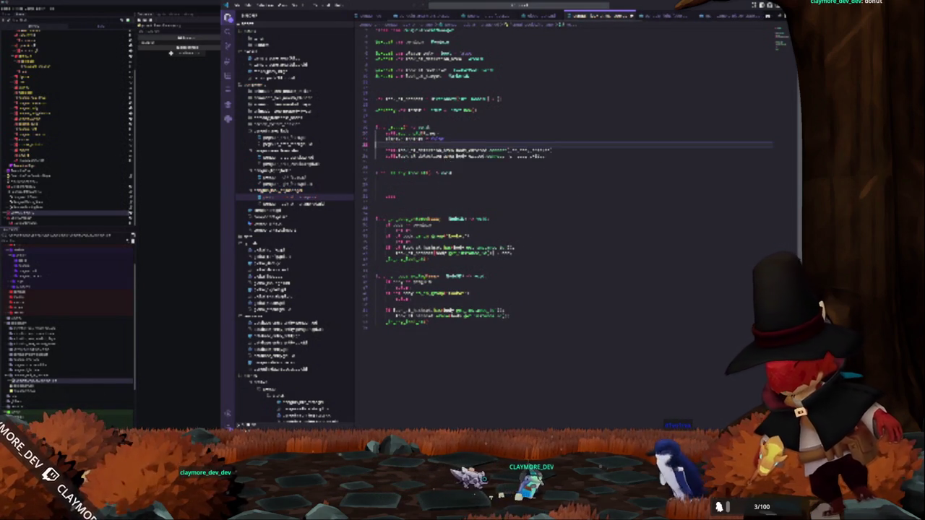
type("tilemap.clear()")
left_click(376, 150)
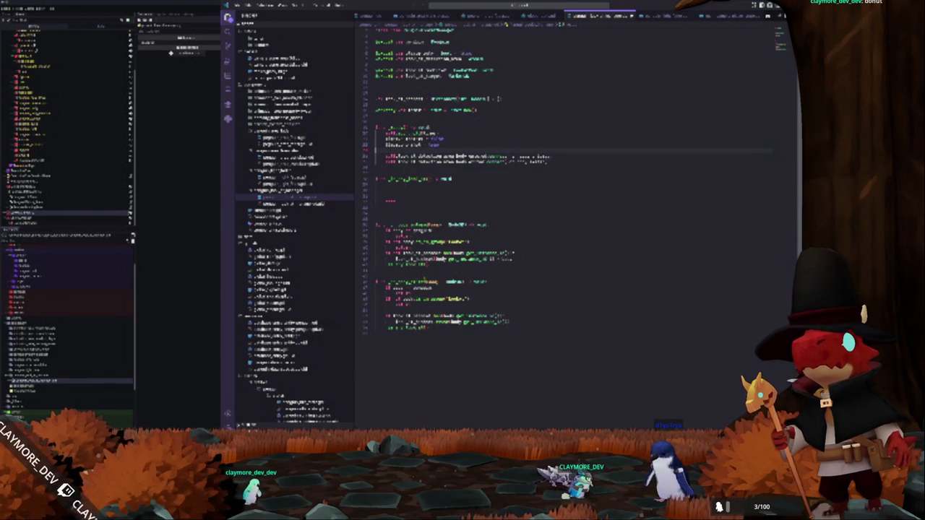
left_click(376, 185)
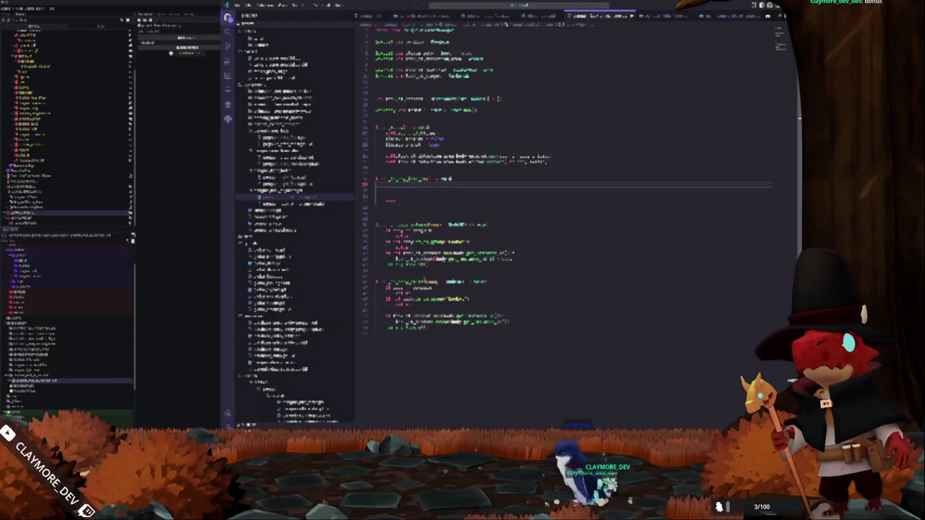
Add two indented lines to the lower function's body, starting the first with 'p'
key("Return")
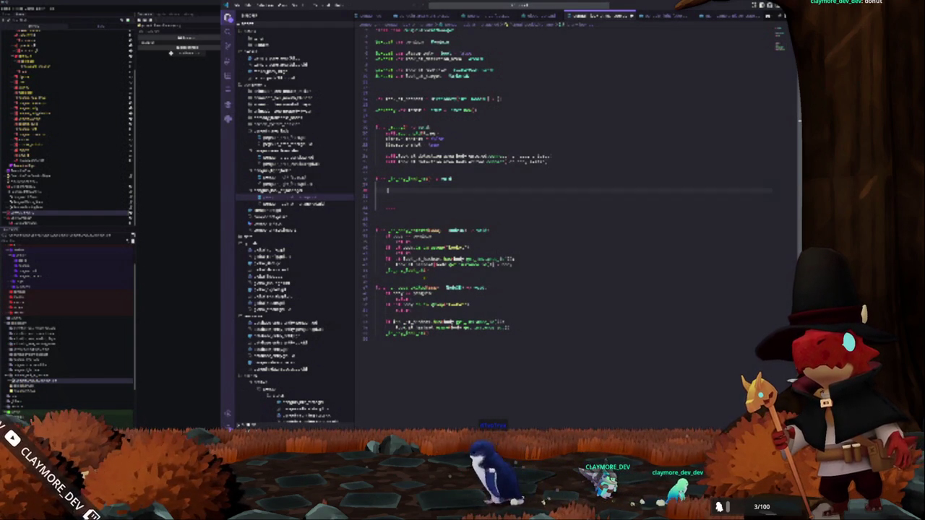
type("p")
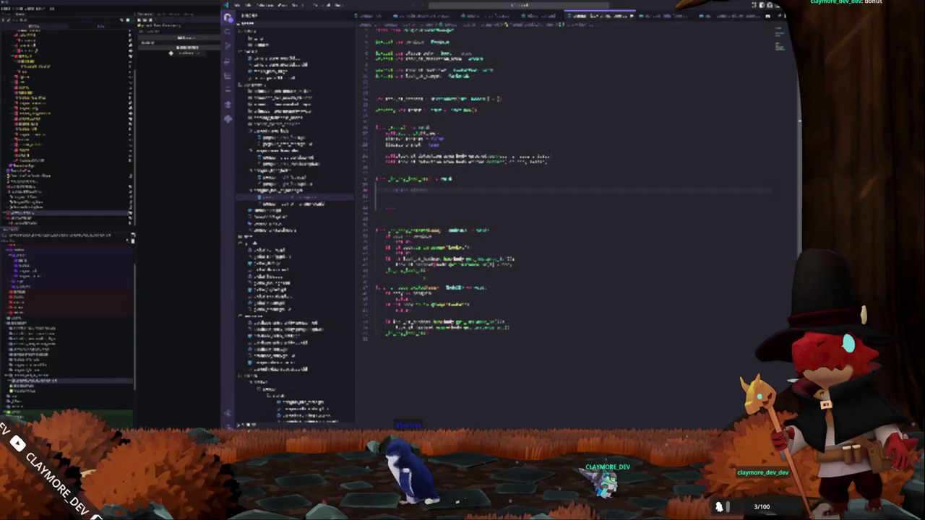
key("Return")
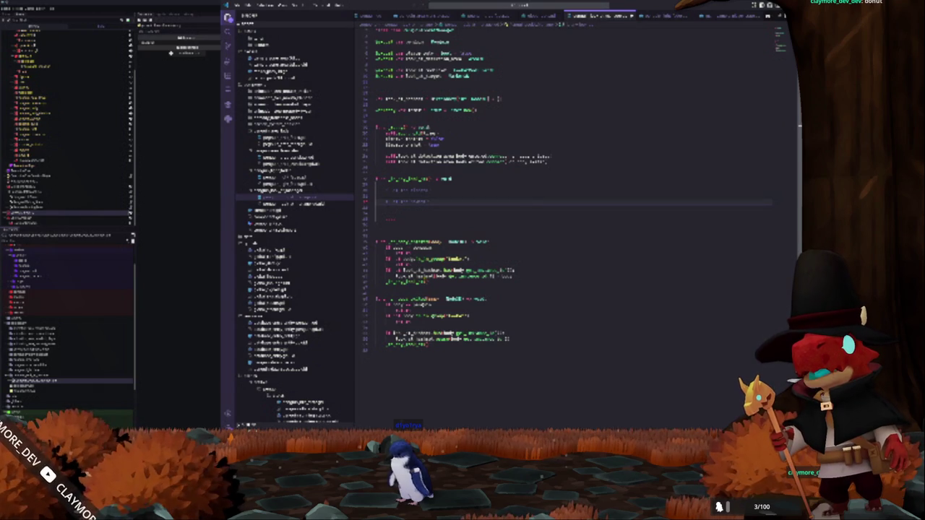
Delete the extra line in the upper function, keeping a single comment line
double_click(393, 201)
key("alt+Up")
key("ctrl+shift+k")
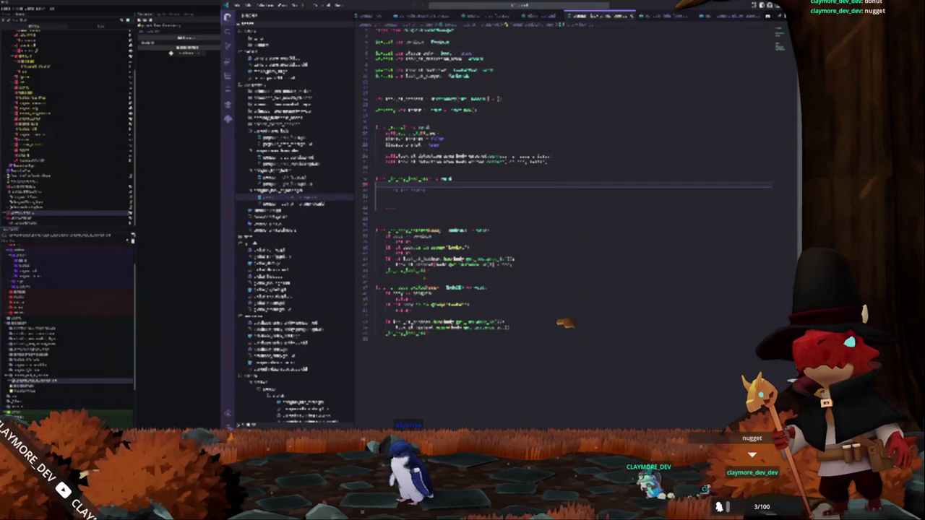
left_click(376, 195)
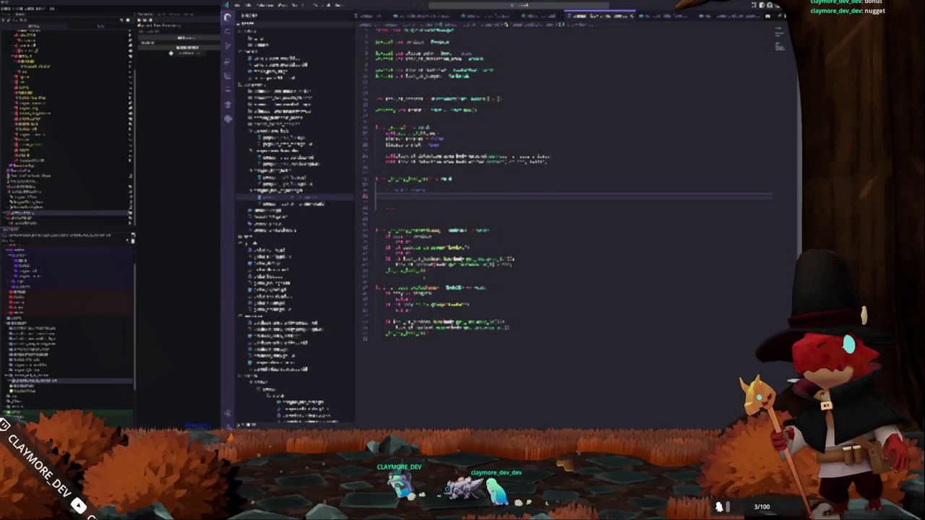
left_click(446, 178)
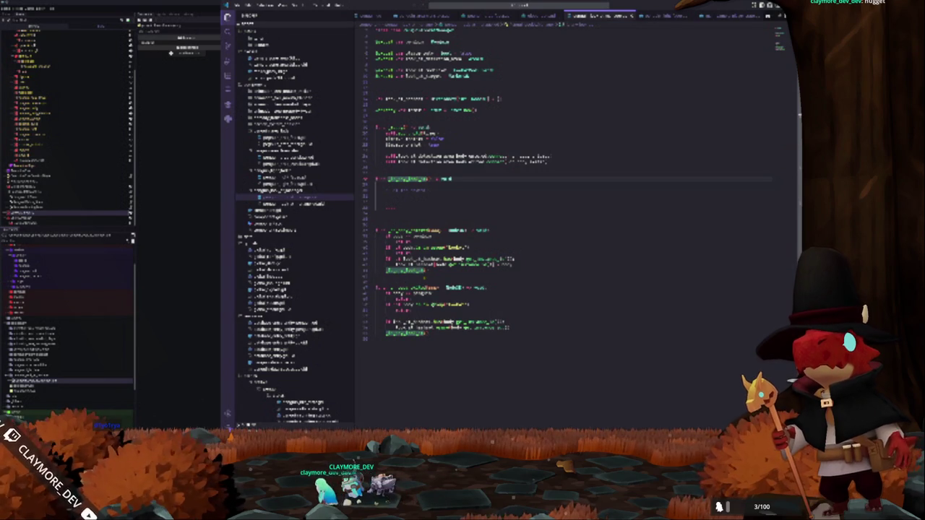
left_click(376, 196)
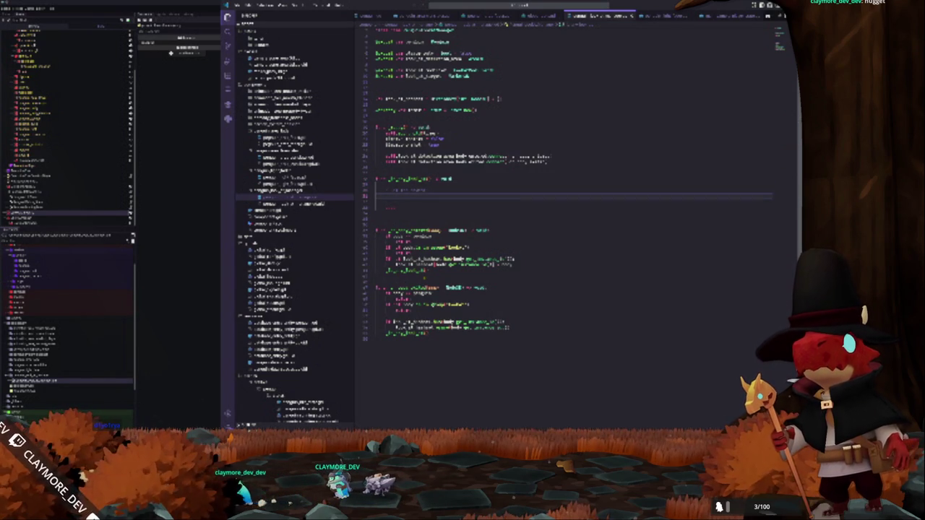
left_click(405, 190)
left_click(375, 195)
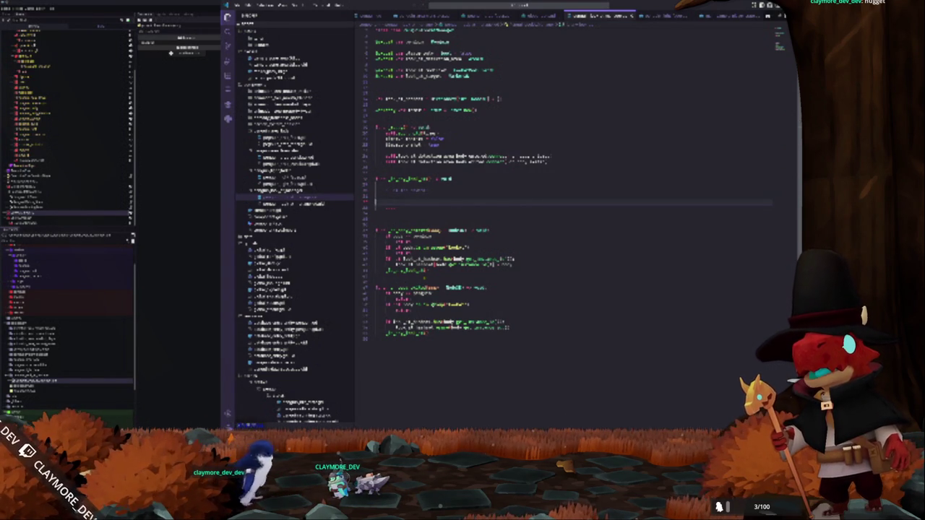
Insert an empty line just before the if-block in the lower detection function
left_click(376, 224)
left_click(513, 268)
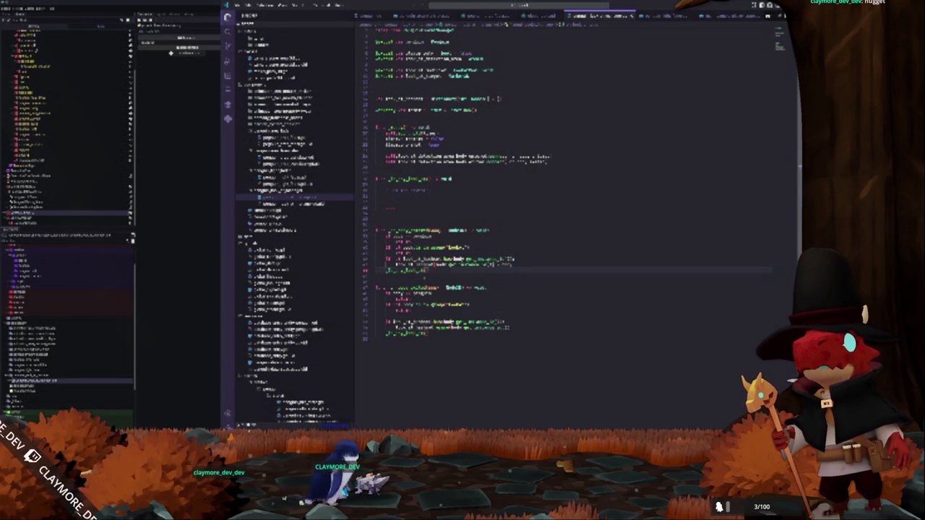
double_click(407, 269)
double_click(407, 270)
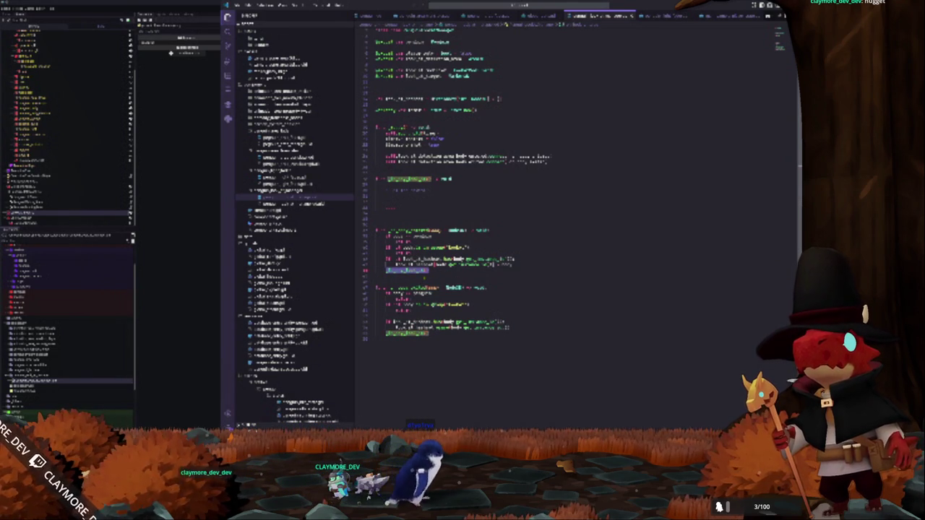
left_click(425, 271)
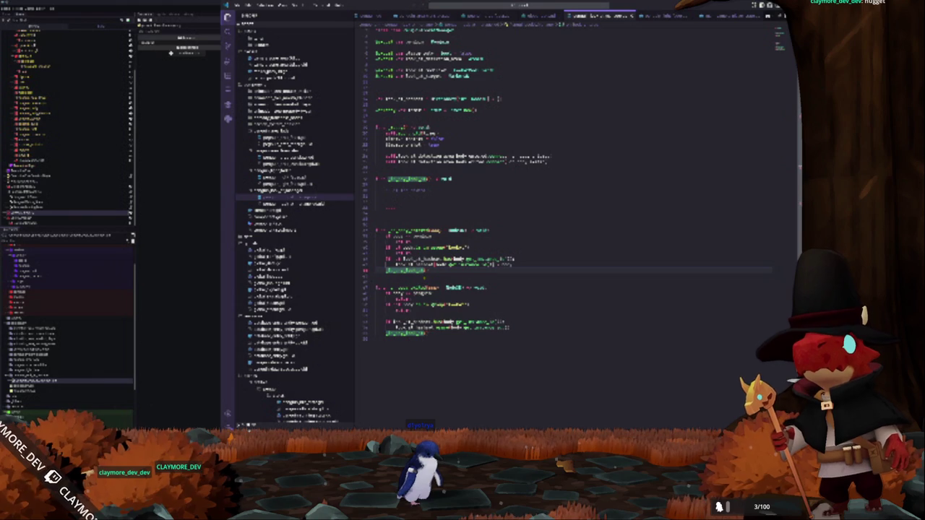
key("ctrl+v")
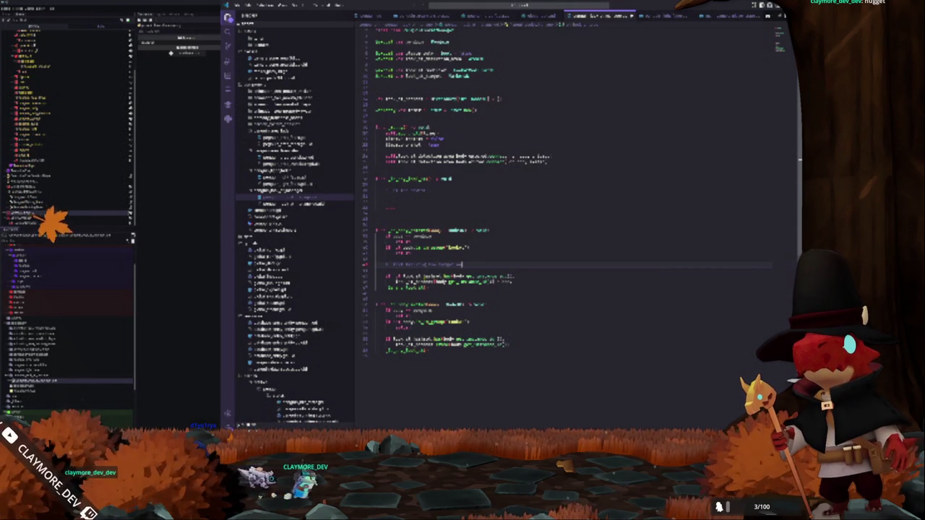
Continue the comment with 'a world', then begin a new comment line with 'the'
type("a wo")
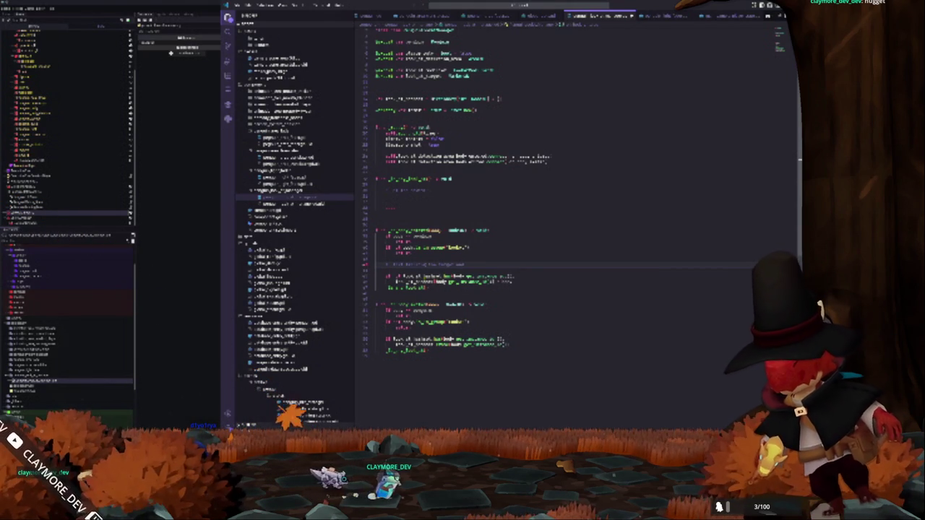
type("rld")
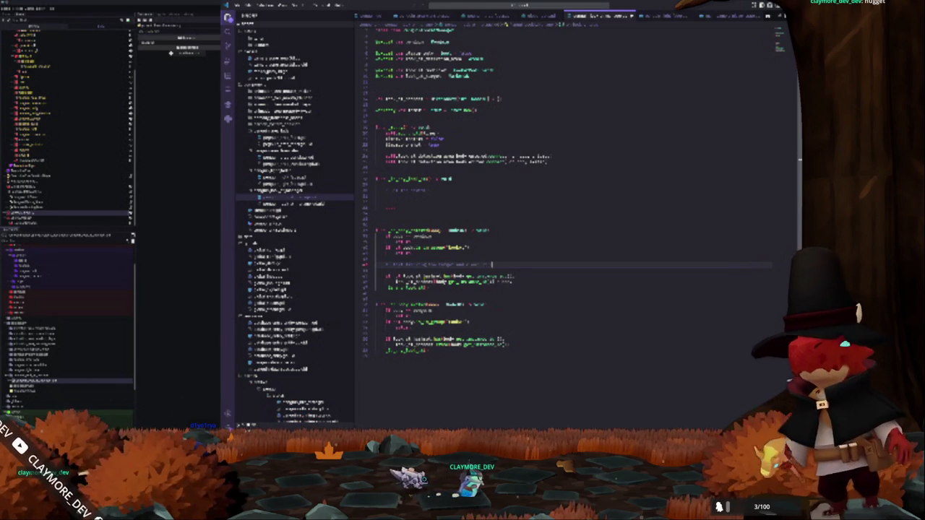
key("Return")
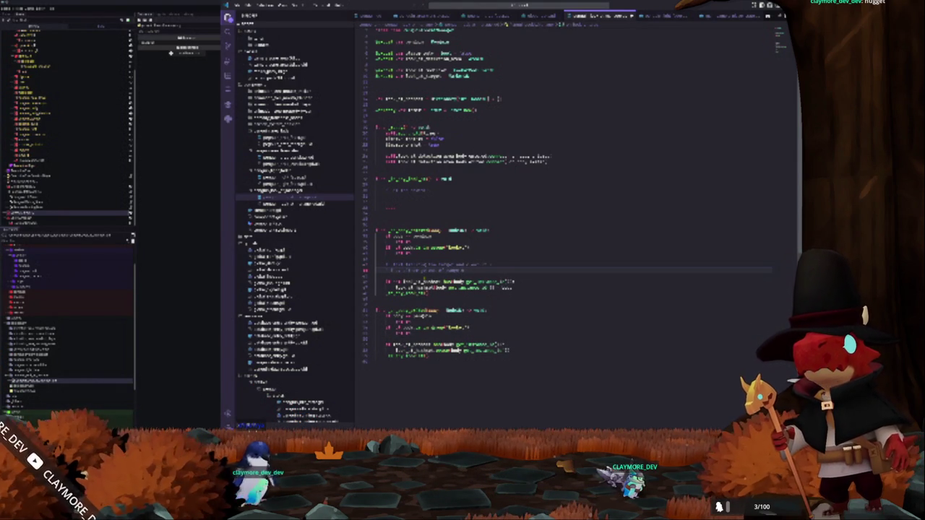
type("the")
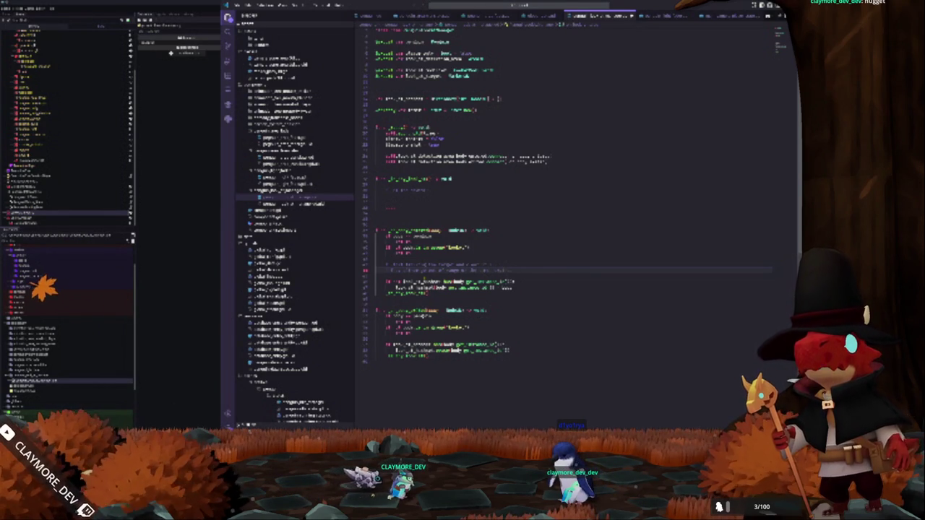
key("shift+Up")
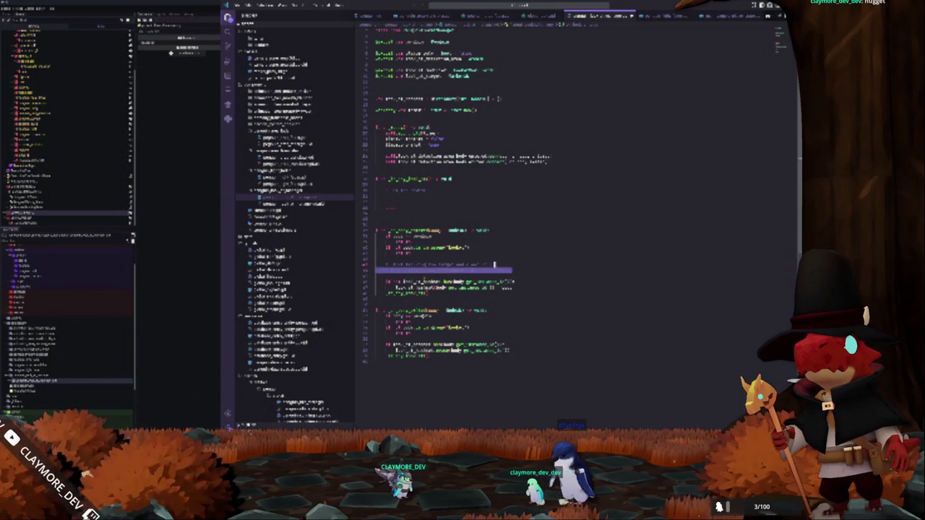
Delete the leftover comment lines and indent a fresh line in the empty function
key("BackSpace")
key("BackSpace")
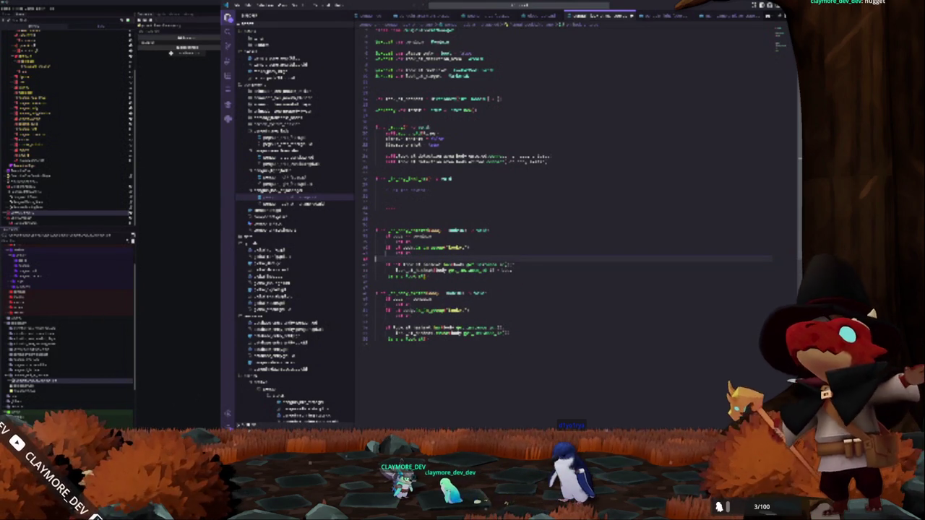
left_click(375, 190)
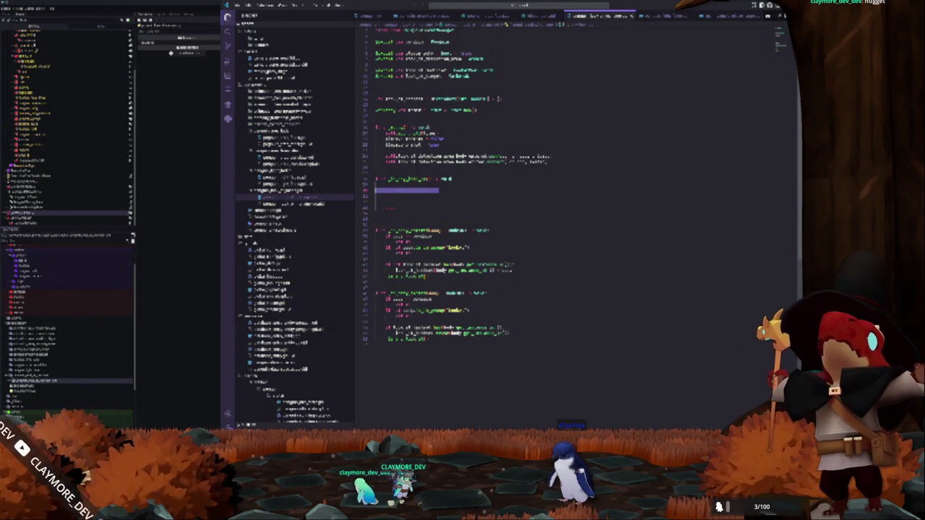
key("ctrl+x")
key("Tab")
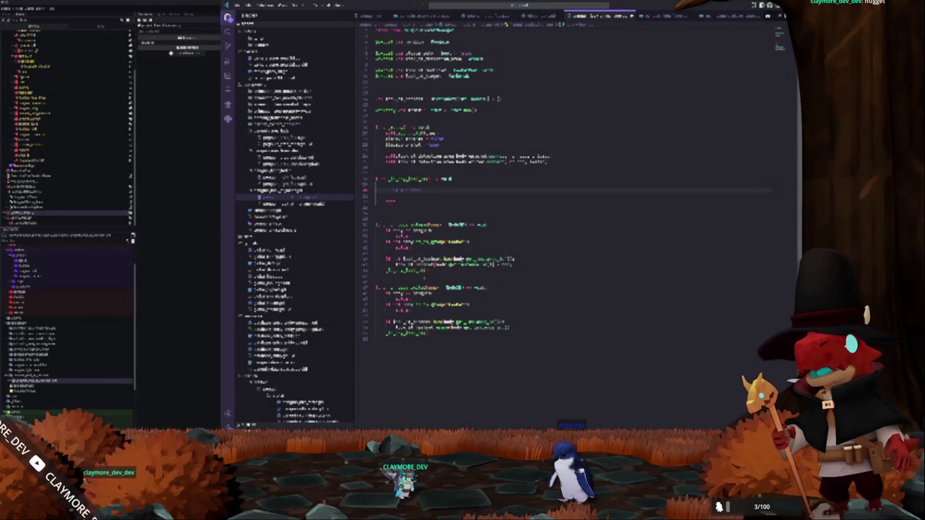
Write the outline comments 'to the border', 'get,' and 'cur' in the function body
type("to the border")
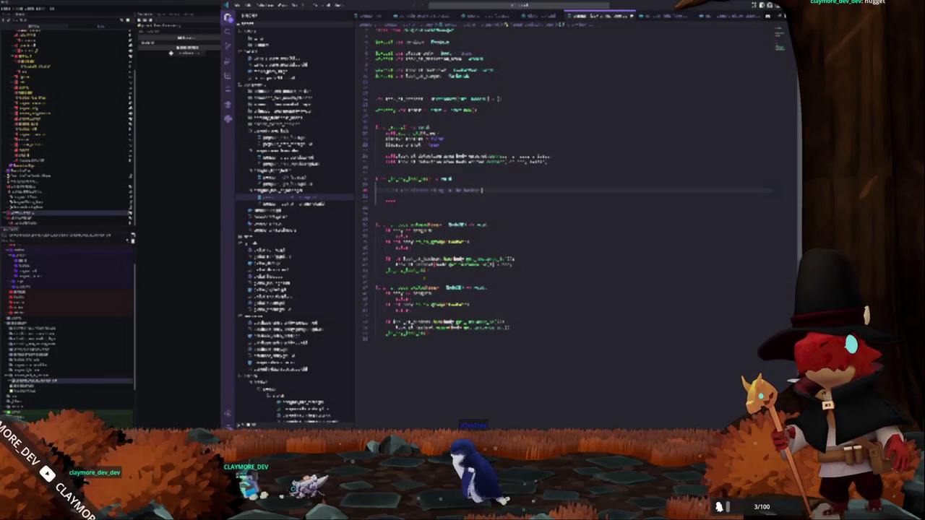
key("Return")
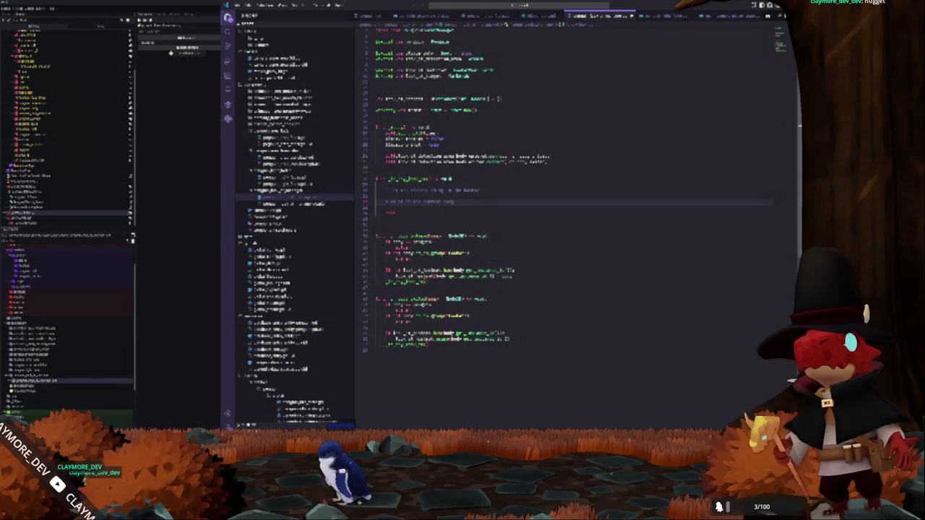
type("get,")
key("Return")
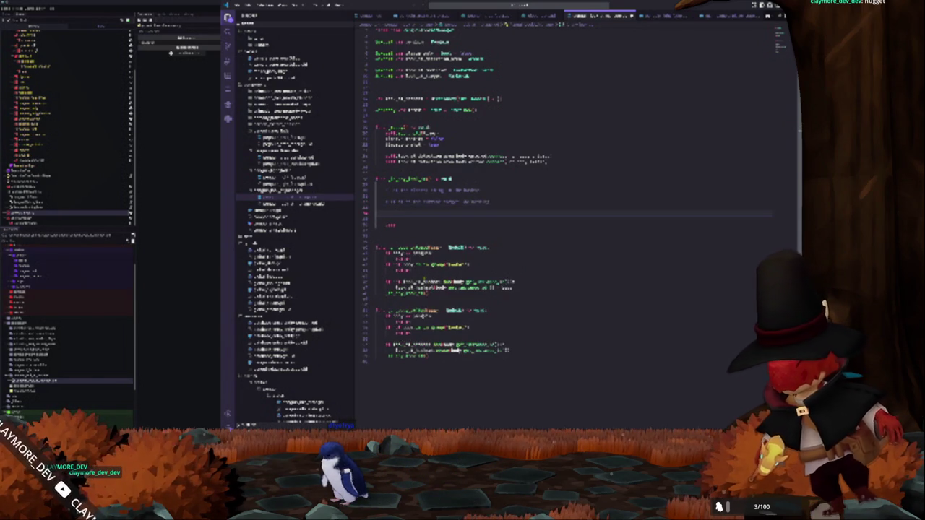
type("cur")
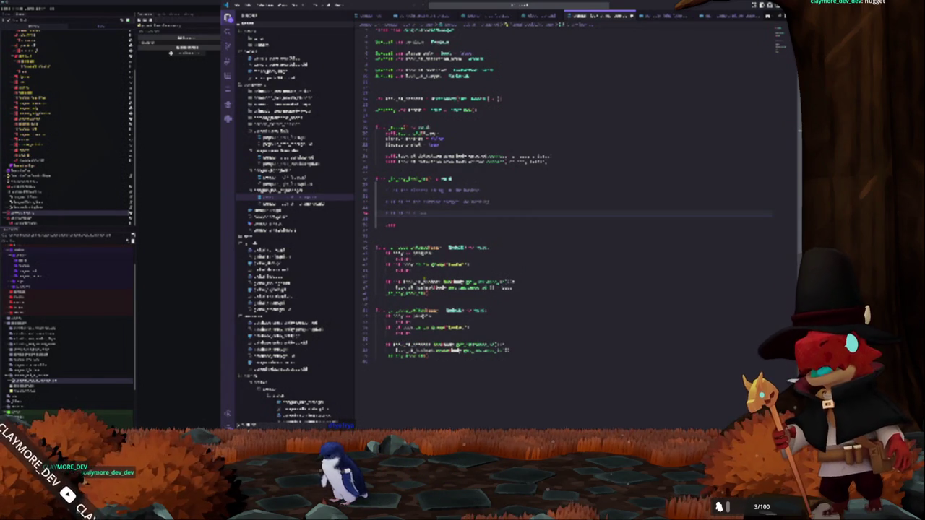
left_click(376, 207)
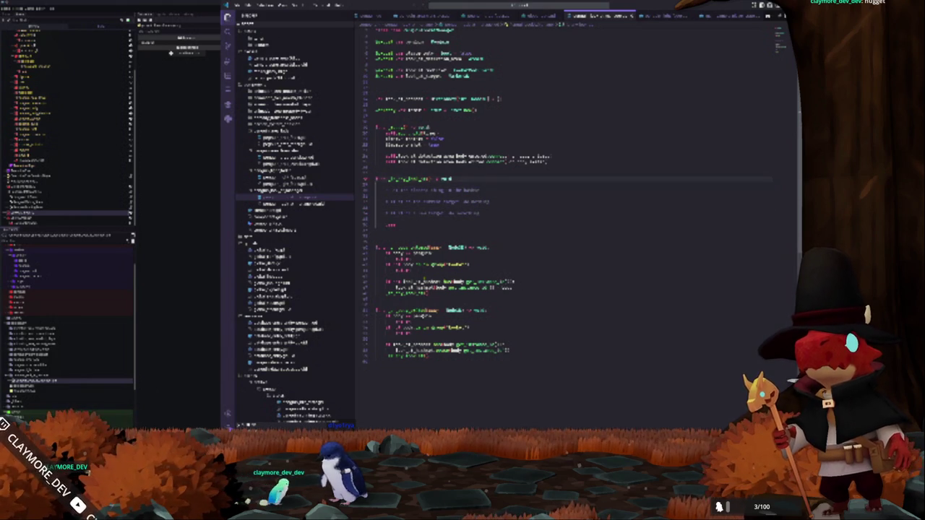
Declare var hit_box: Area3D and a get_node() variable near the script top
left_click(376, 93)
left_click(376, 88)
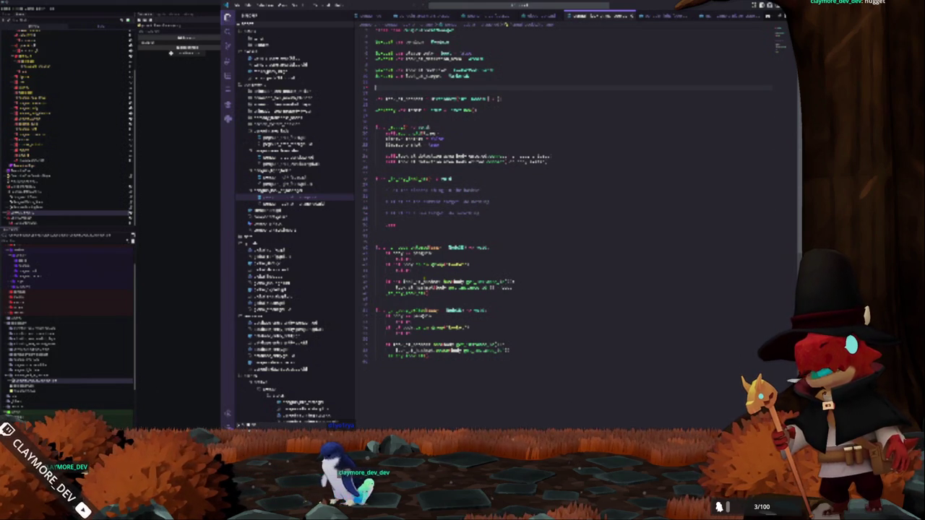
type("var hit")
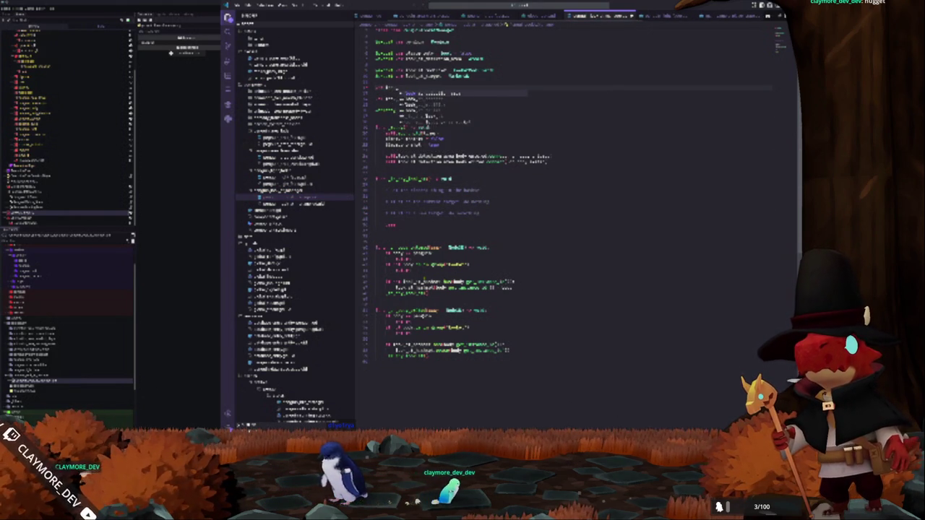
type("_box")
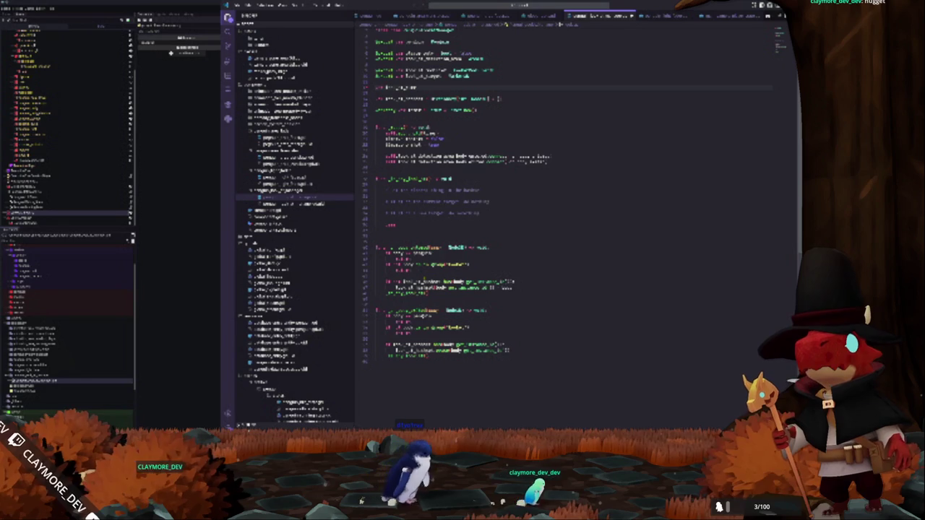
type(": Area3D")
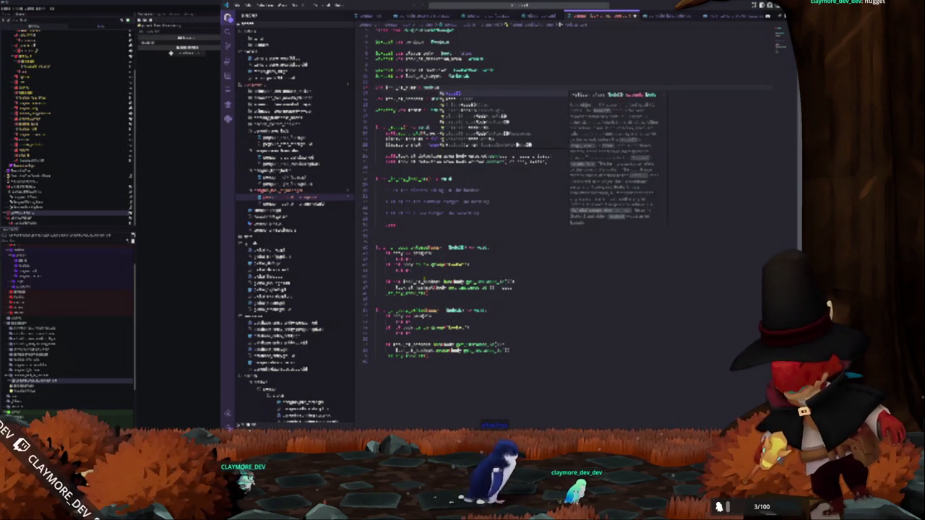
key("Return")
key("Return")
key("Return")
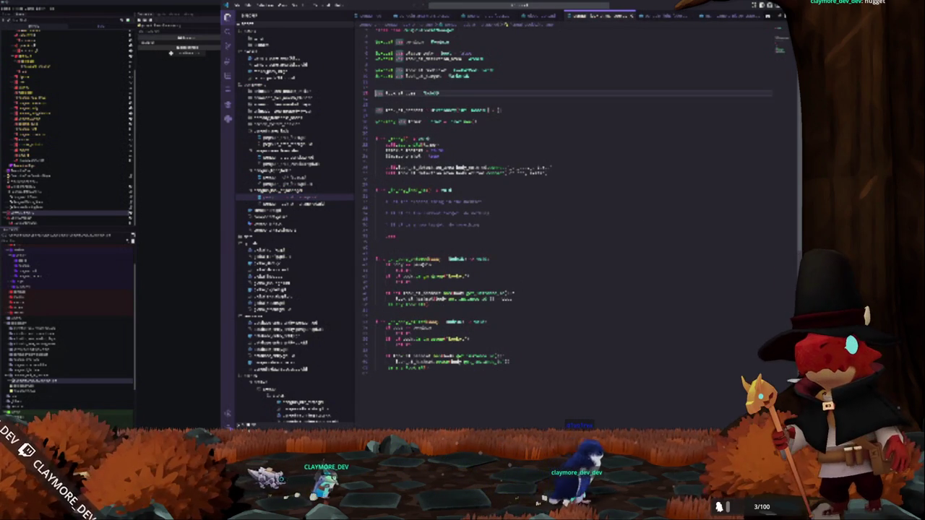
left_click(375, 98)
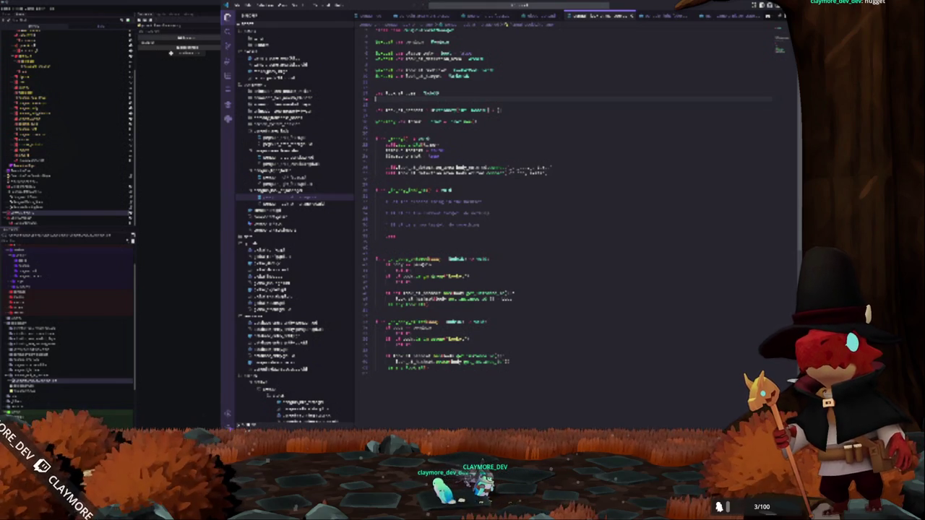
left_click(376, 207)
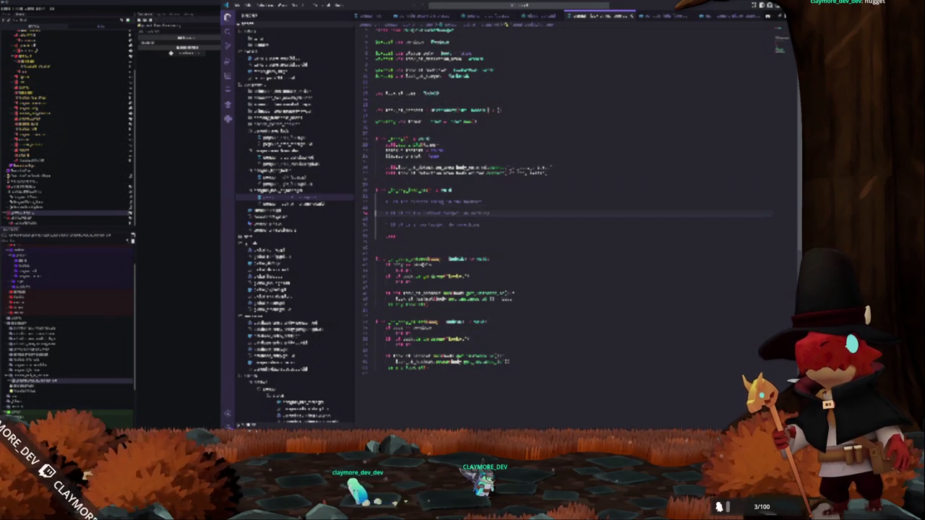
left_click(376, 99)
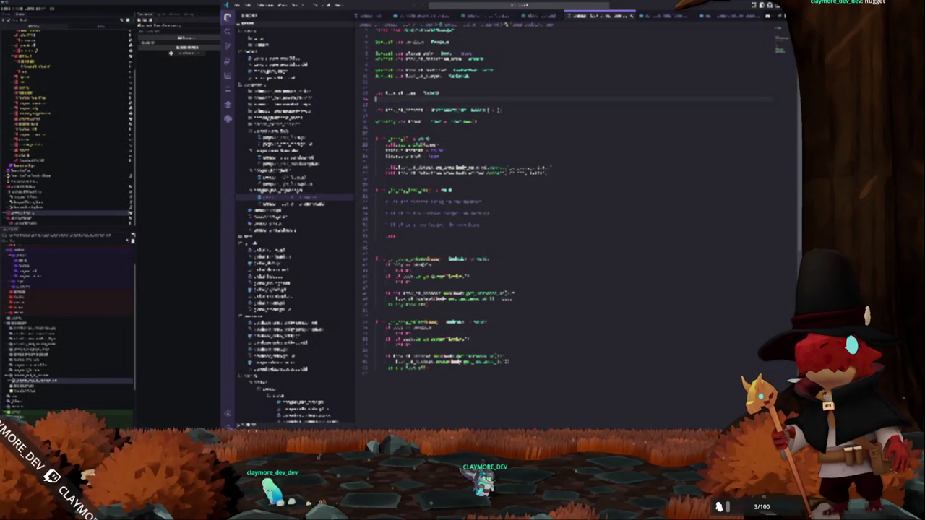
type("var")
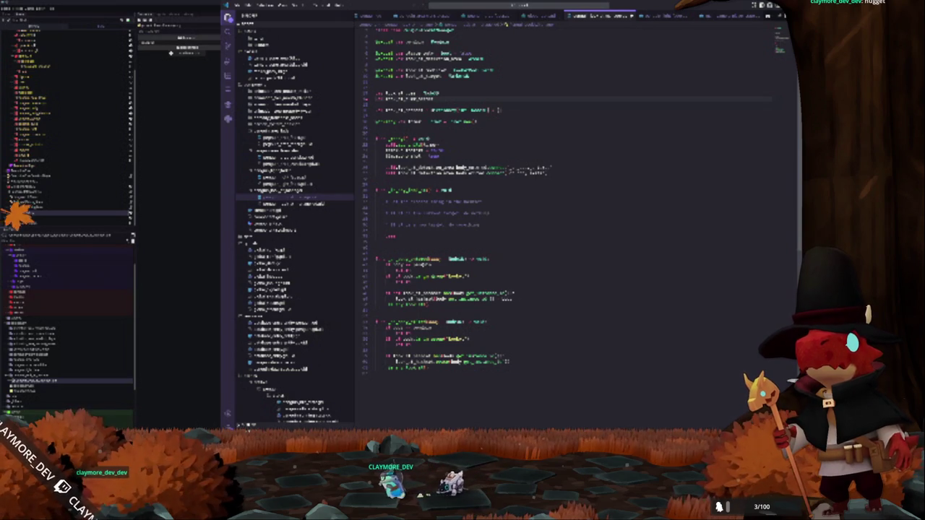
type(" = get_node")
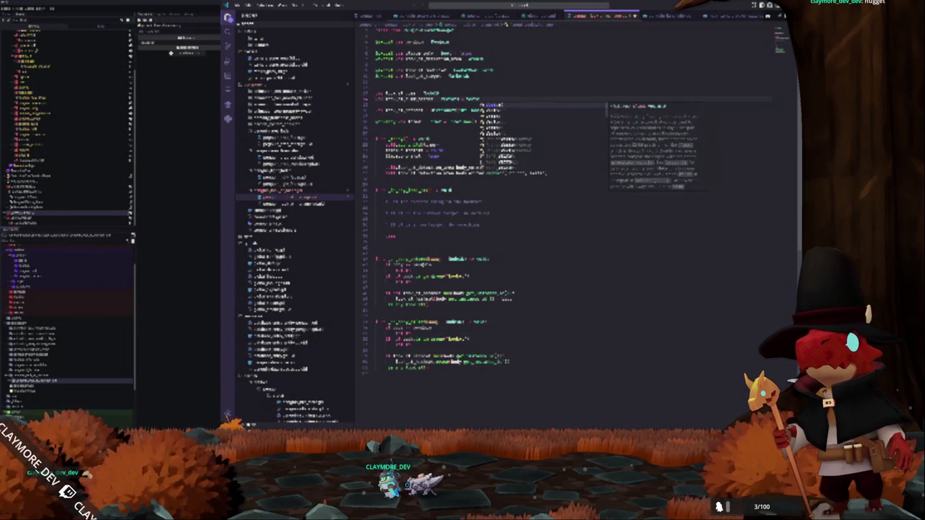
type("(")
left_click(375, 105)
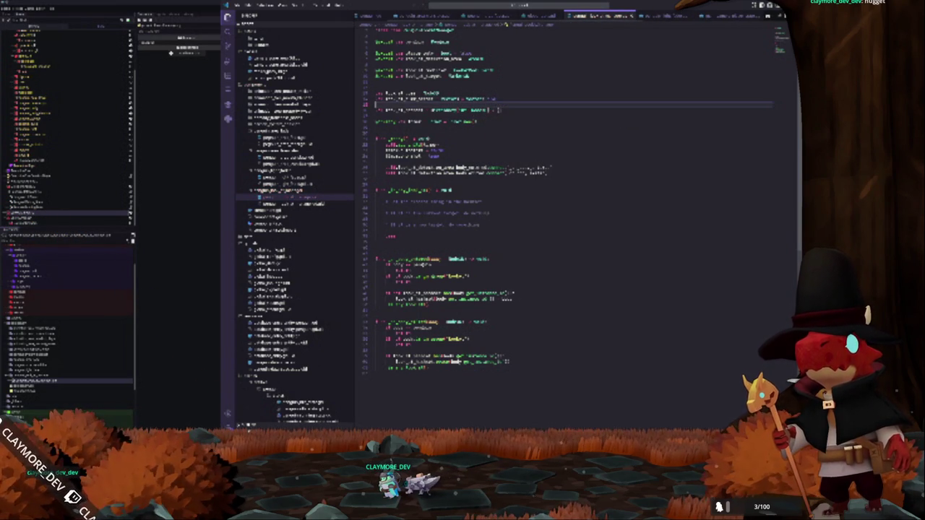
key("Return")
left_click(375, 133)
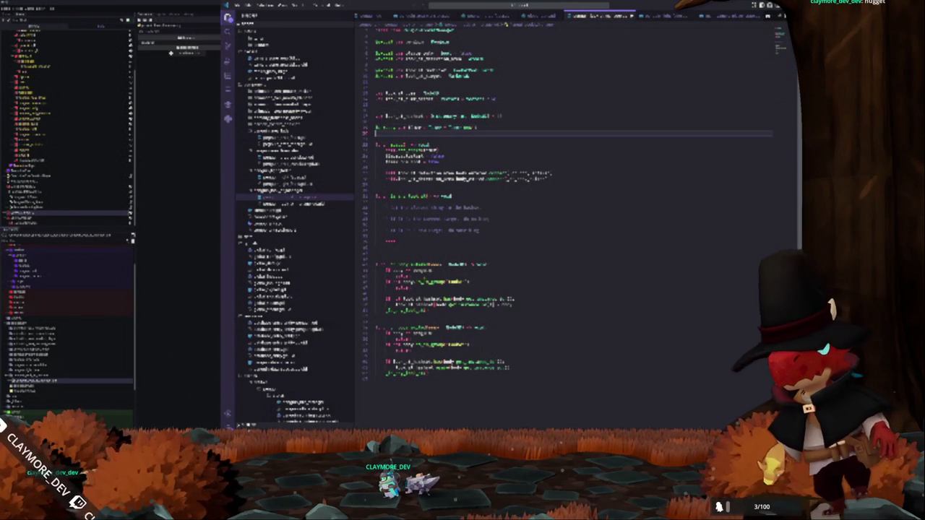
key("Delete")
Add a self..play("attack") line under the first comment in the function
left_click(386, 208)
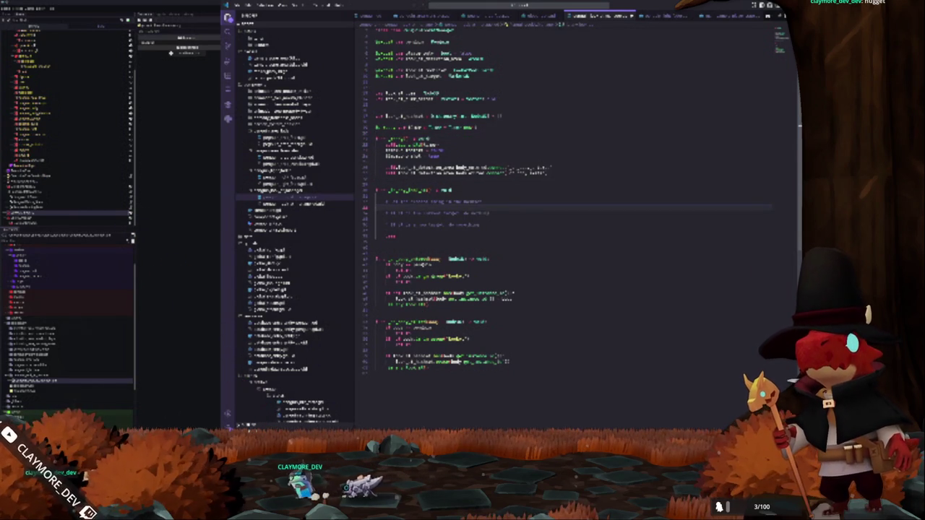
key("Return")
type("self.")
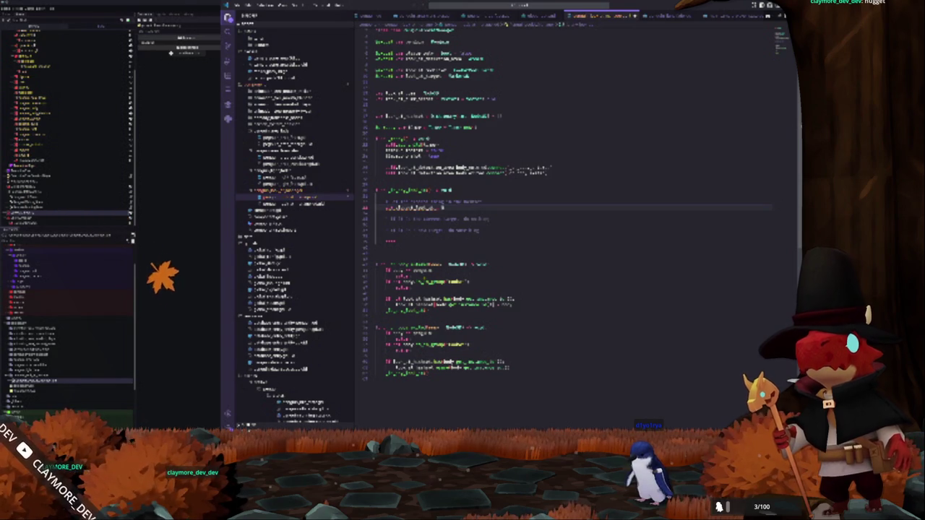
type(".play(\"attack\")")
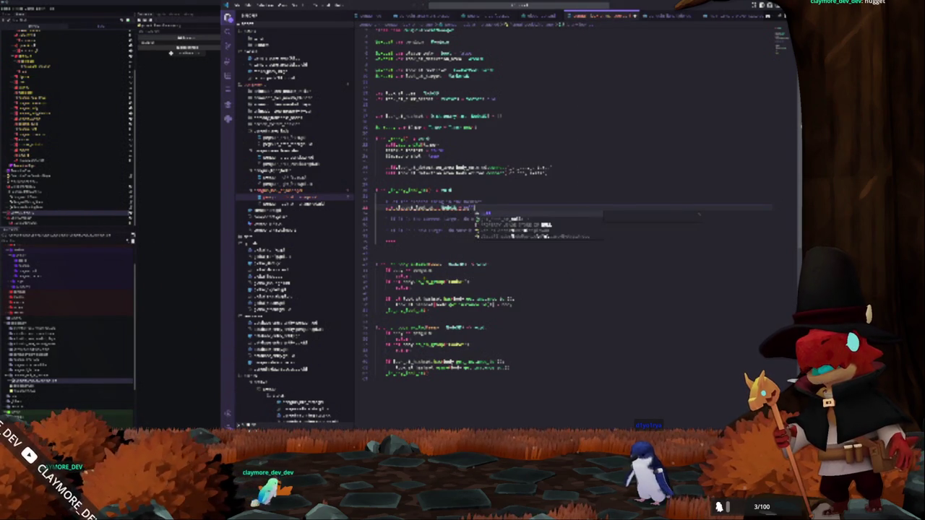
Finish the play() call and add a yield(get_tree().create...) line after it
key("Escape")
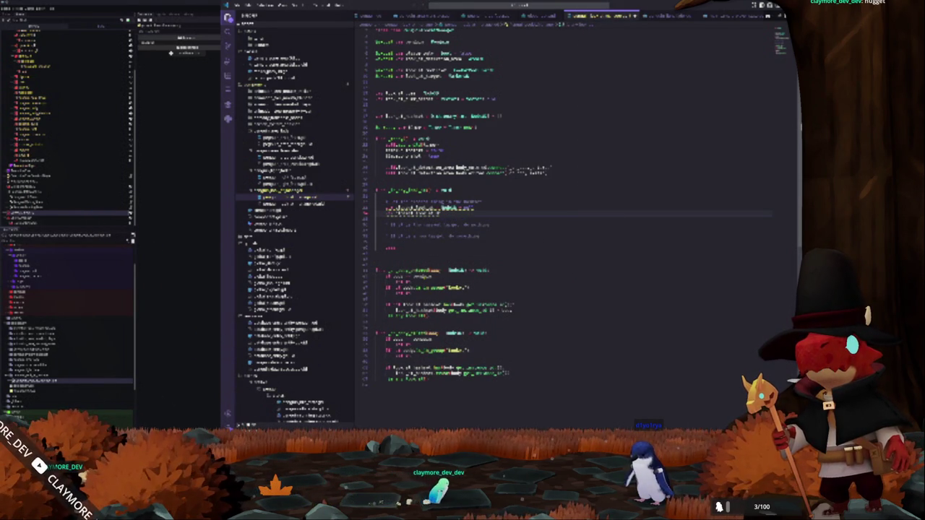
type("pla")
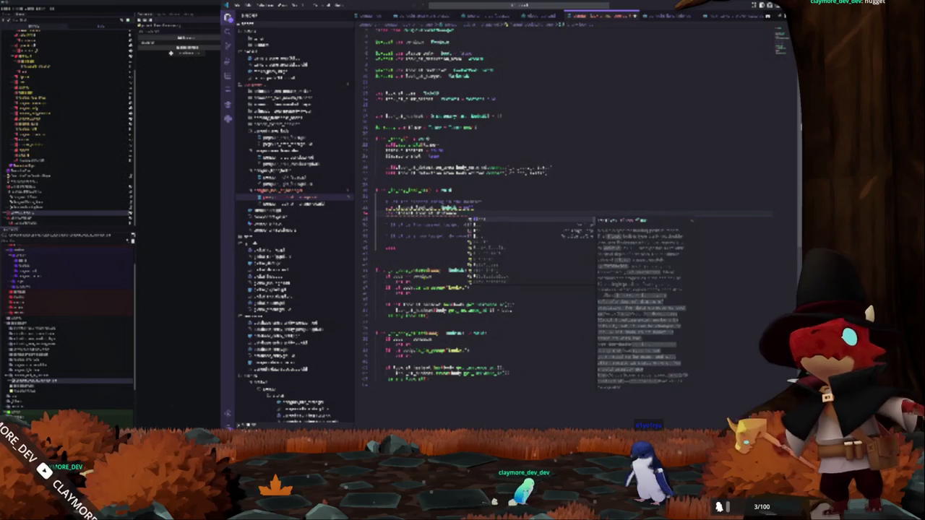
key("Escape")
type("y()")
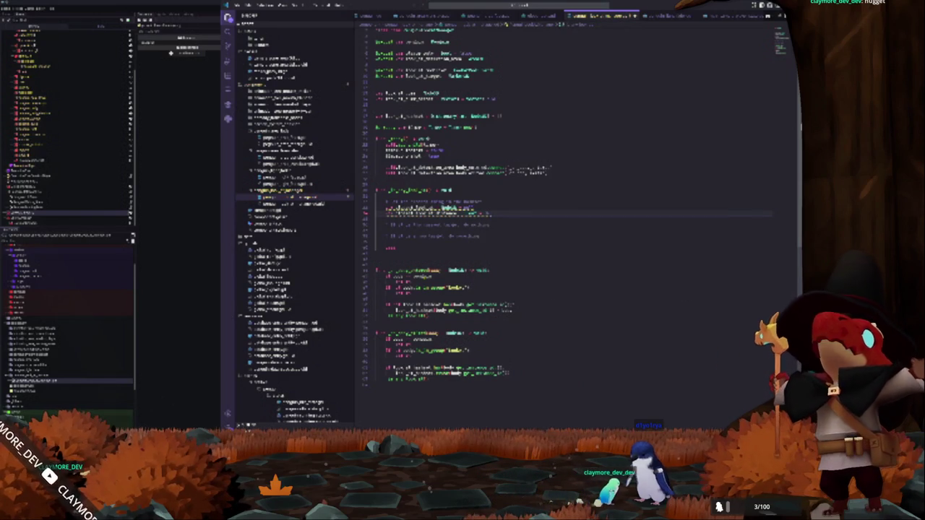
key("Return")
type("yield")
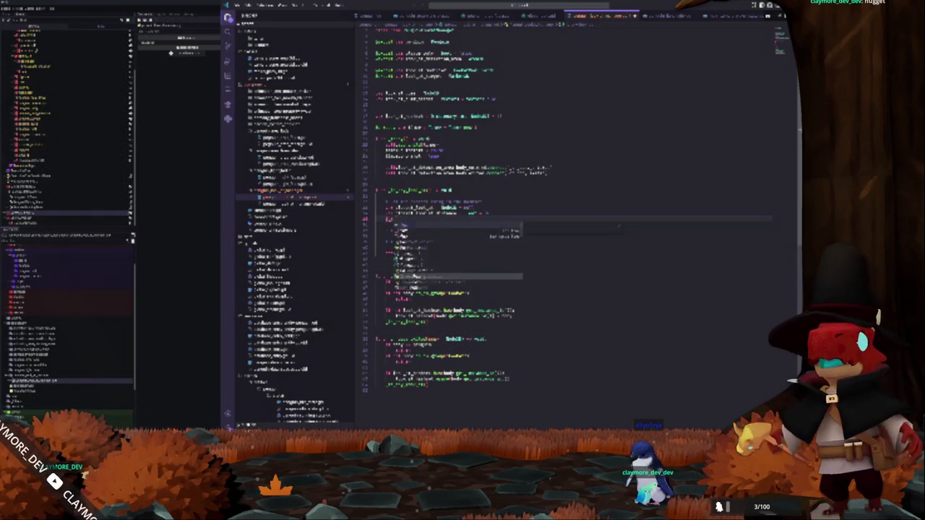
type("(get_tree().")
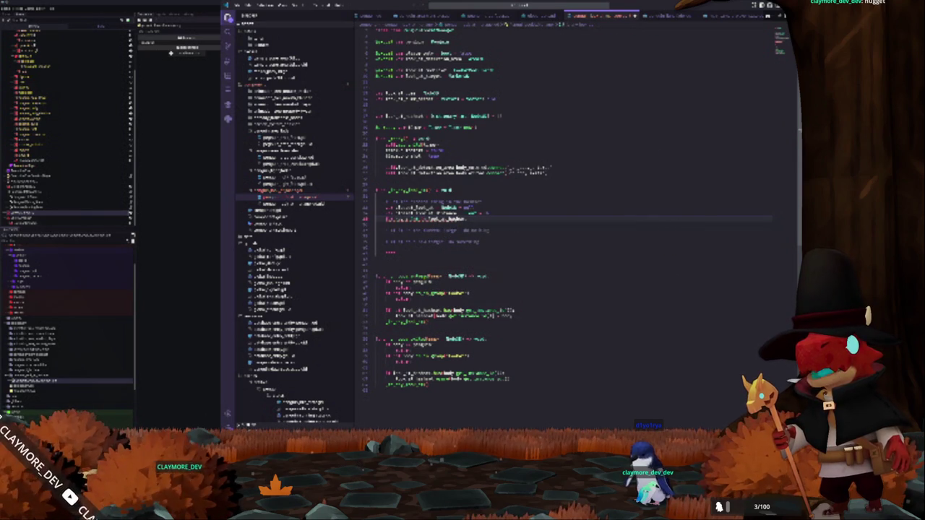
type("creat")
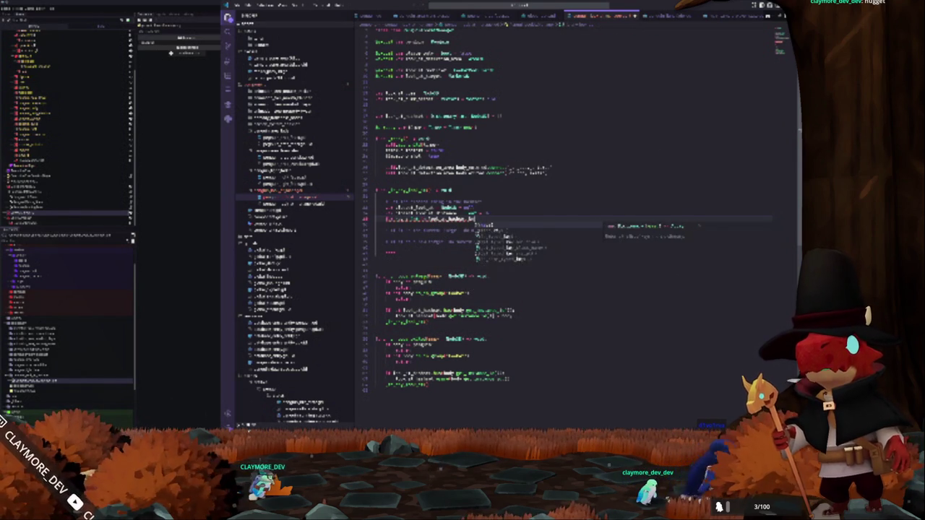
Add a self. assignment that gets the position using direction(dir)
key("Return")
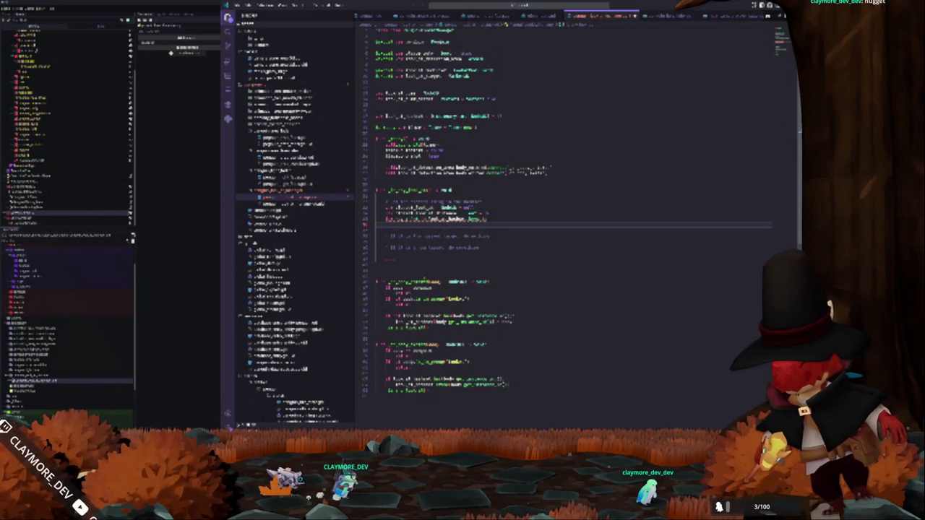
type("self.")
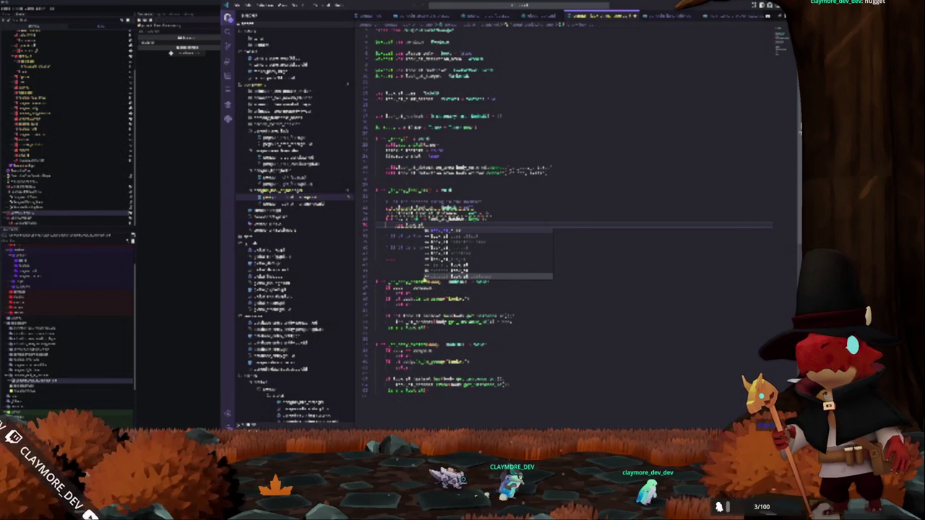
key("Escape")
type("= ")
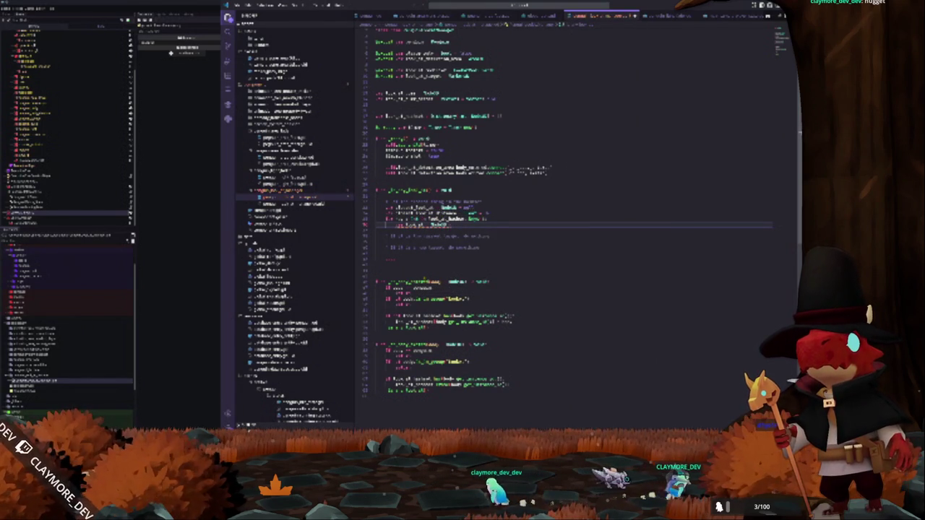
type("get_")
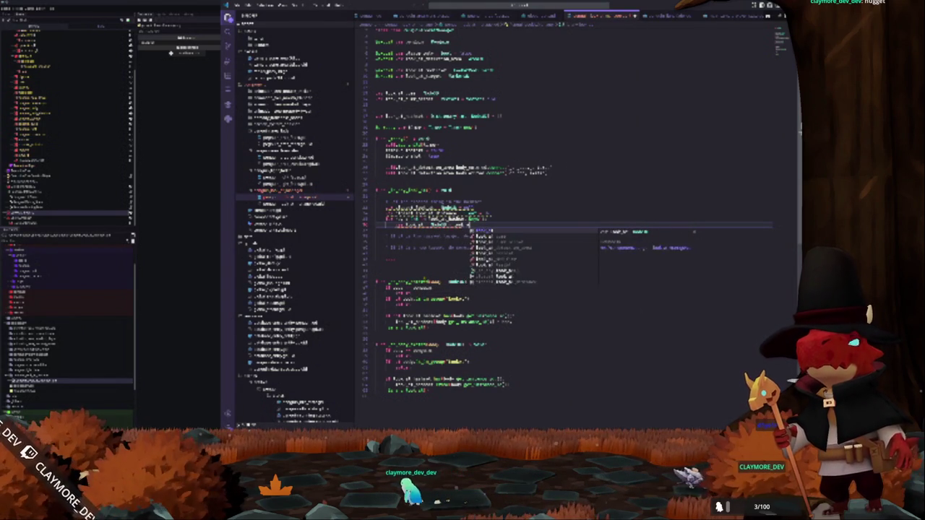
left_click(489, 218)
key("Down")
type("posi")
key("Return")
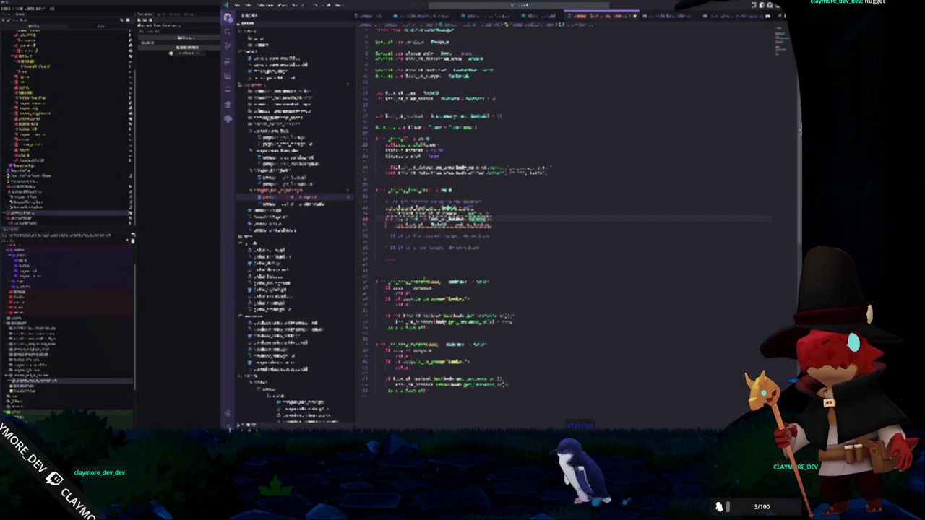
left_click(407, 217)
type("direction")
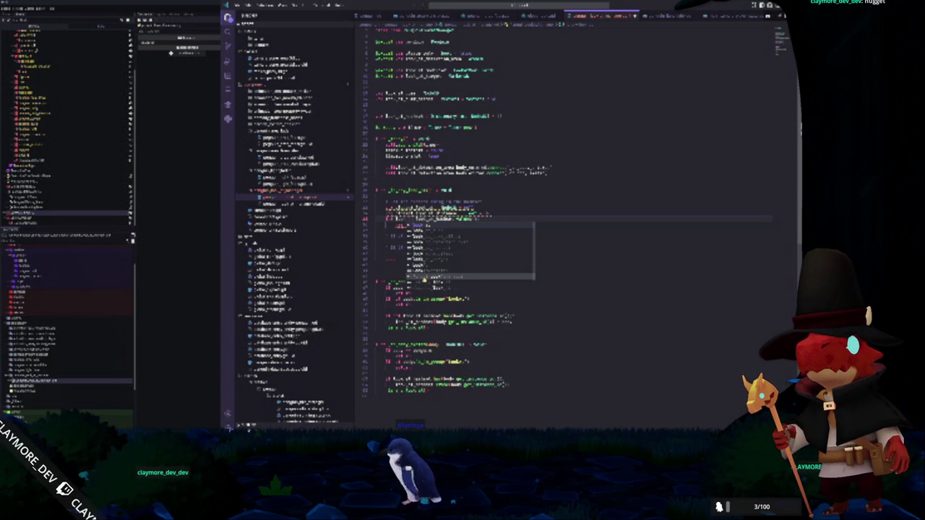
type("(dir)")
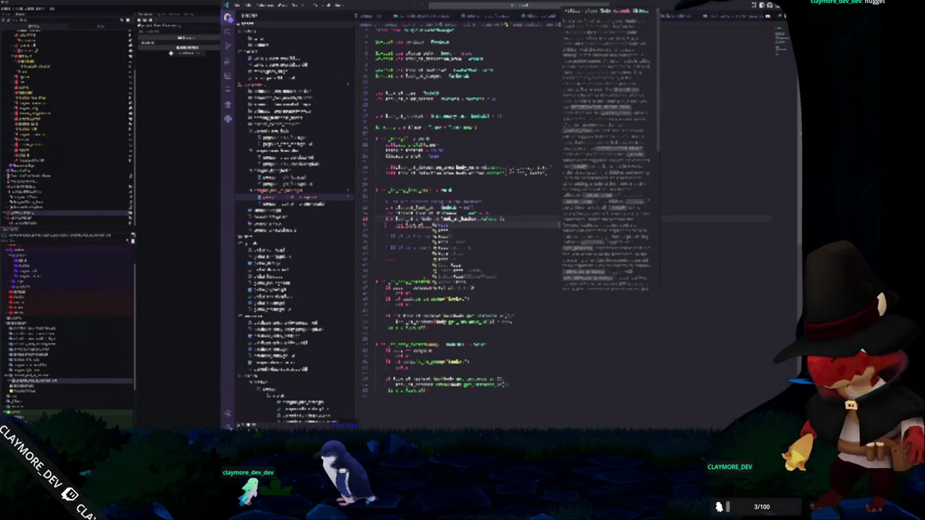
scroll(571, 217, "down", 1)
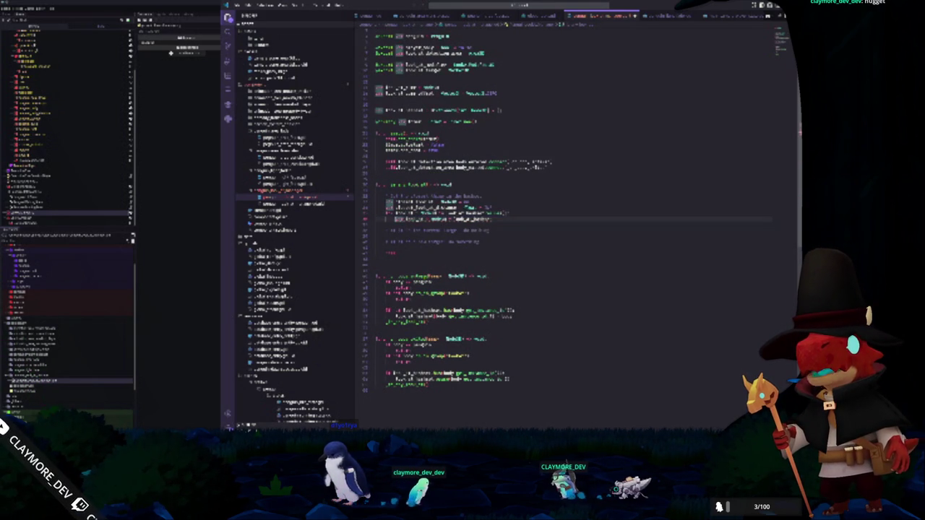
Write the if ray_cast.is_colliding() and cast.get_collider().get_node condition
key("Return")
left_click(390, 219)
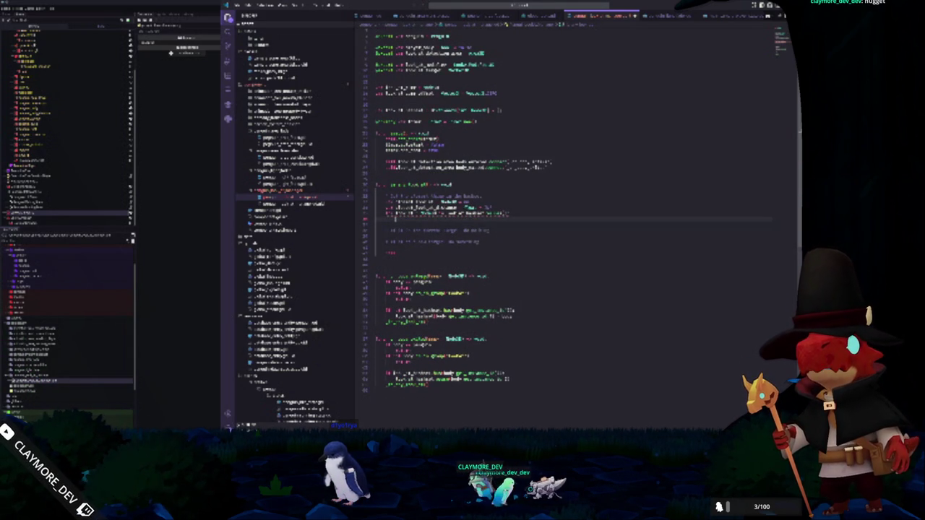
type("if ray_")
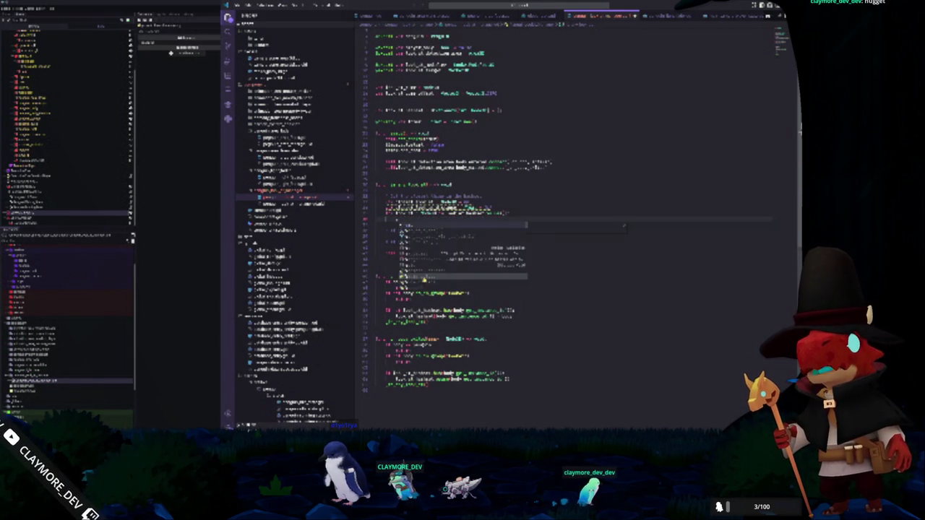
type("cast.is_colliding():")
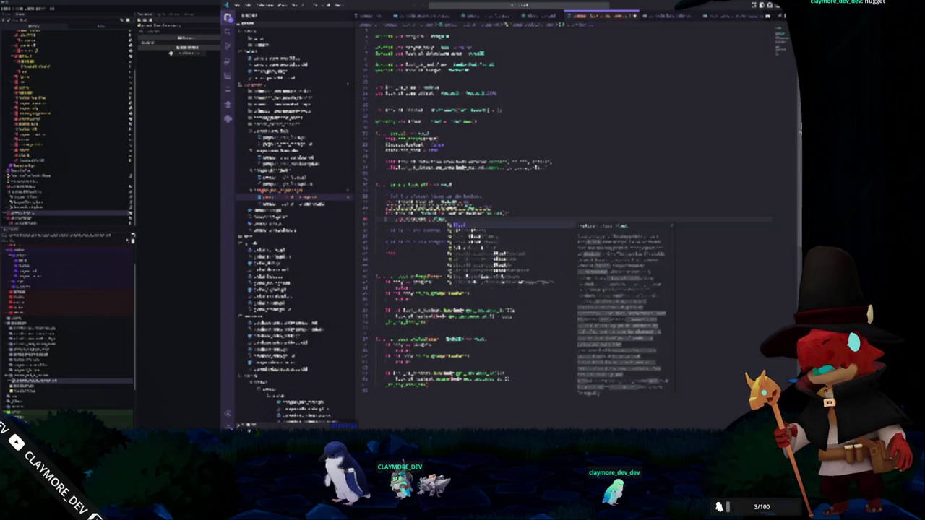
type(" ray_")
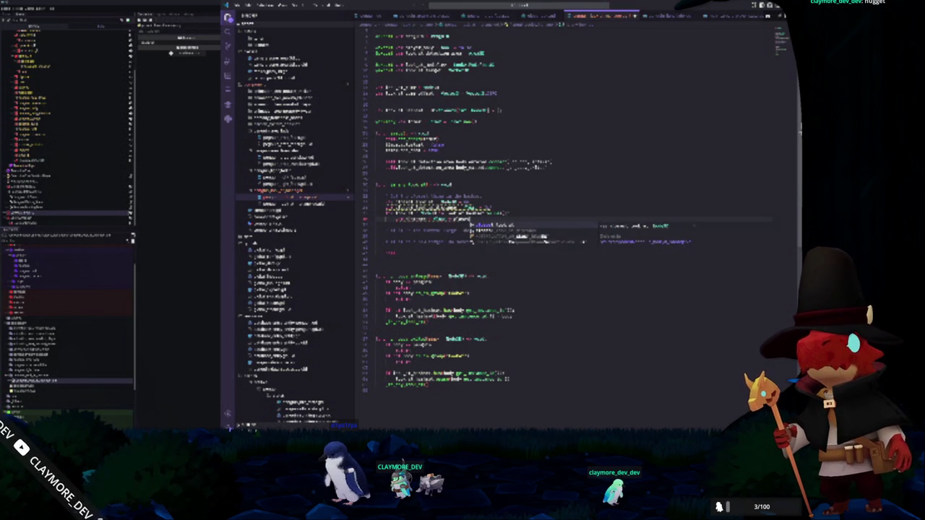
type("cast.")
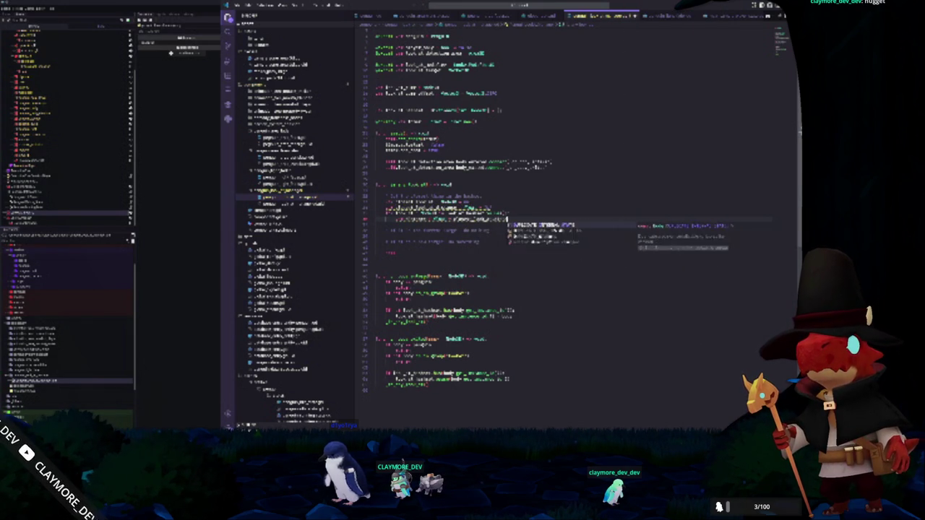
key("Escape")
type("is_colliding()")
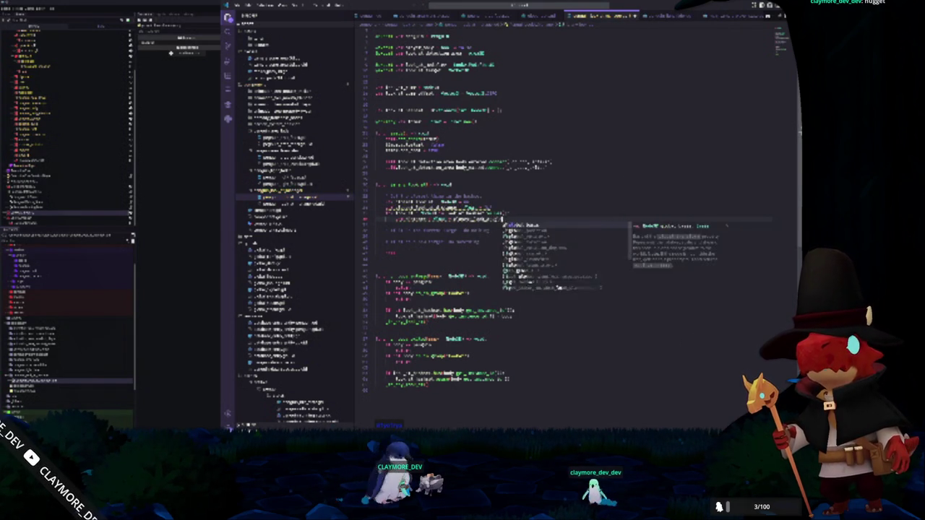
type(" and cast.get_collider()")
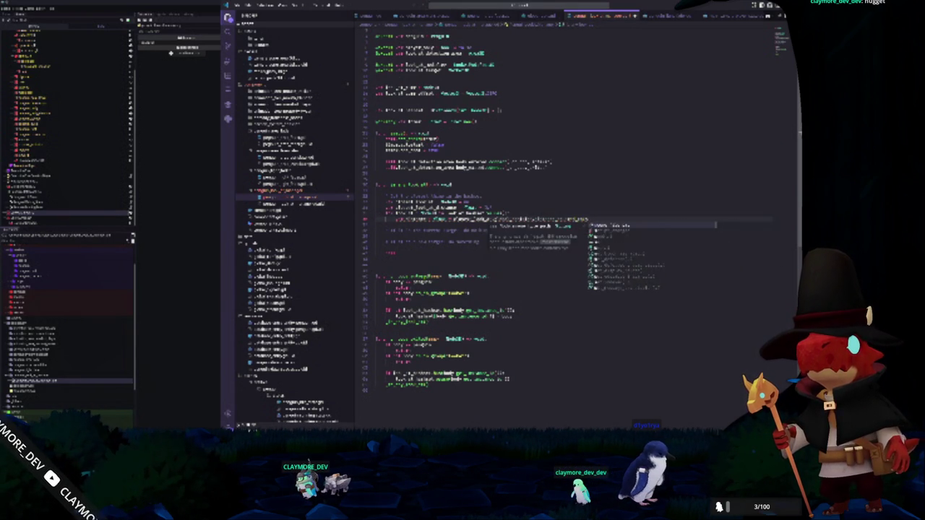
type(".get_node")
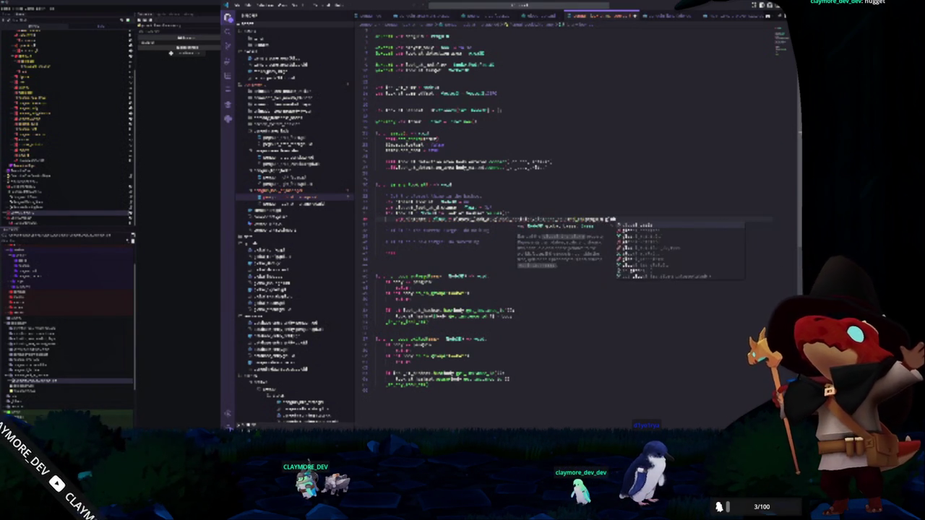
key("Return")
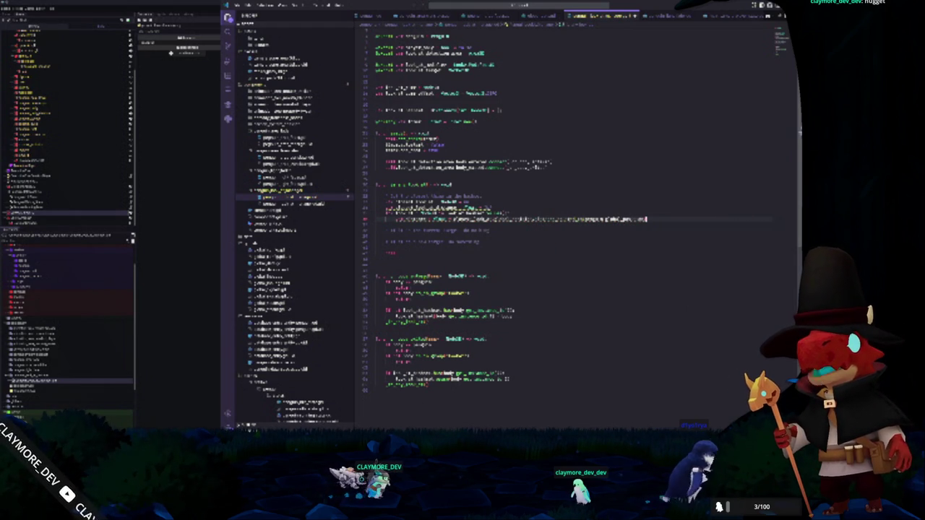
Add hand_pos distance lines and an elif hand_pos.distance branch, followed by a blank line
key("Return")
type("hand_pos")
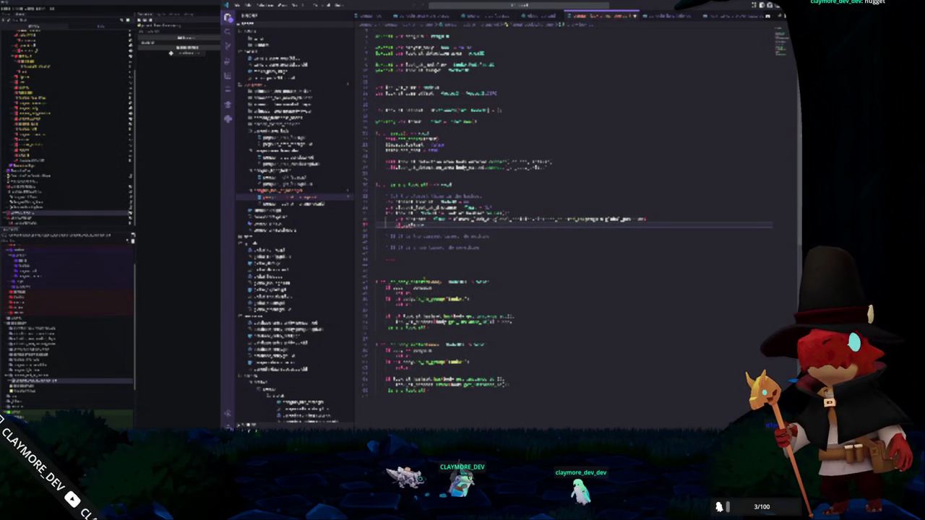
type(".dis")
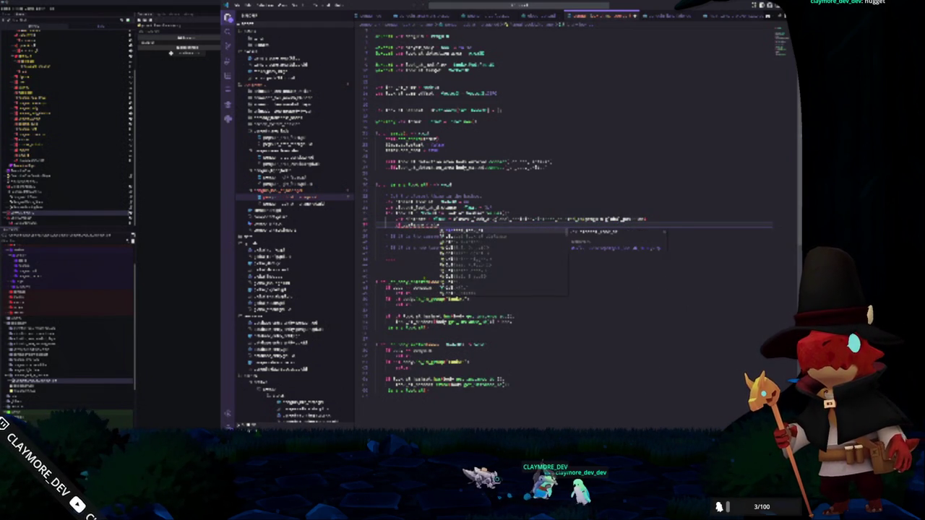
key("Return")
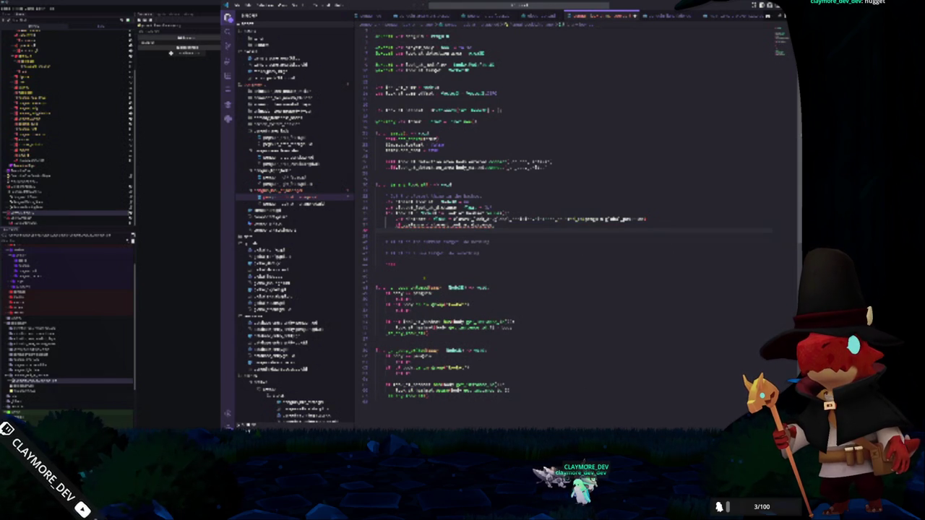
key("Return")
type("hand_pos")
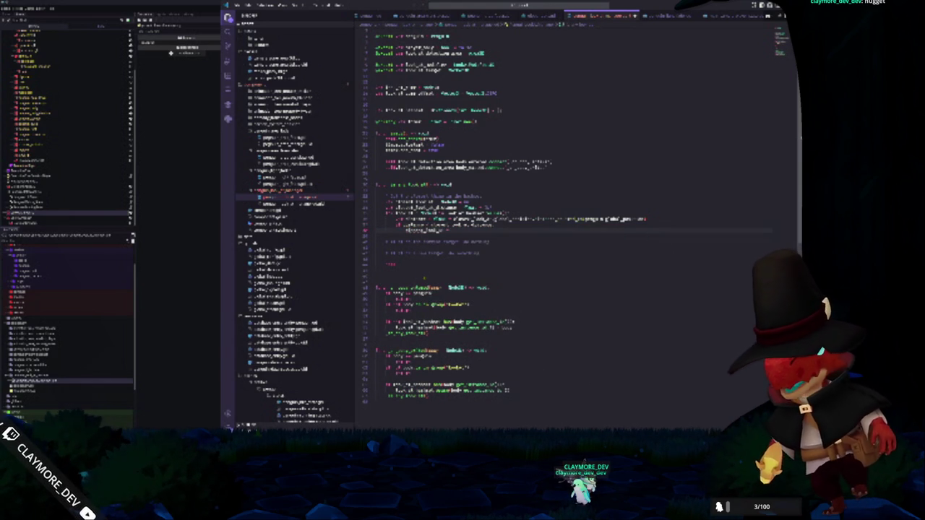
key("Return")
type("el")
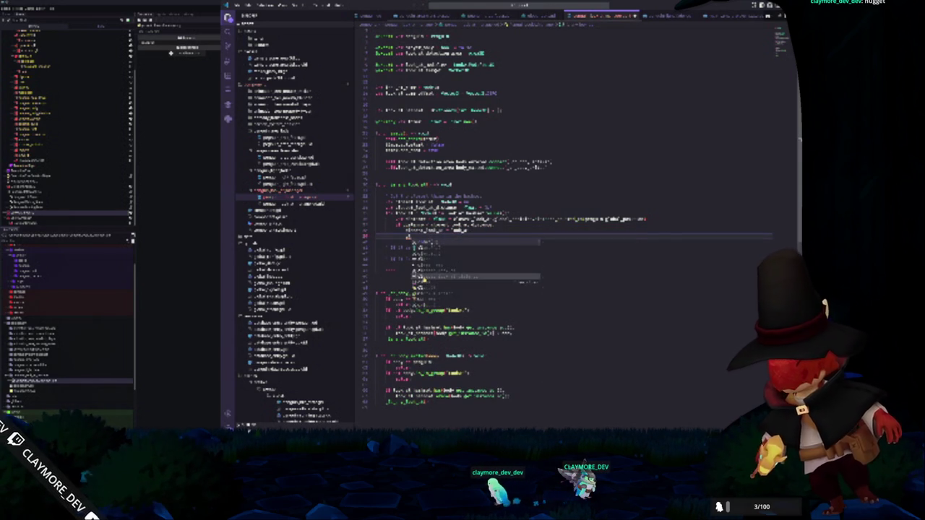
type("if hand_pos.dist")
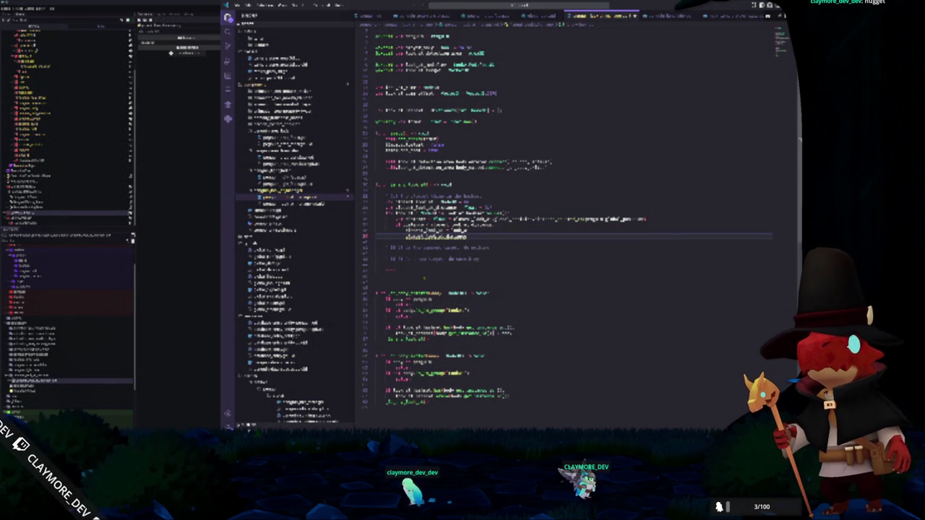
type("ance")
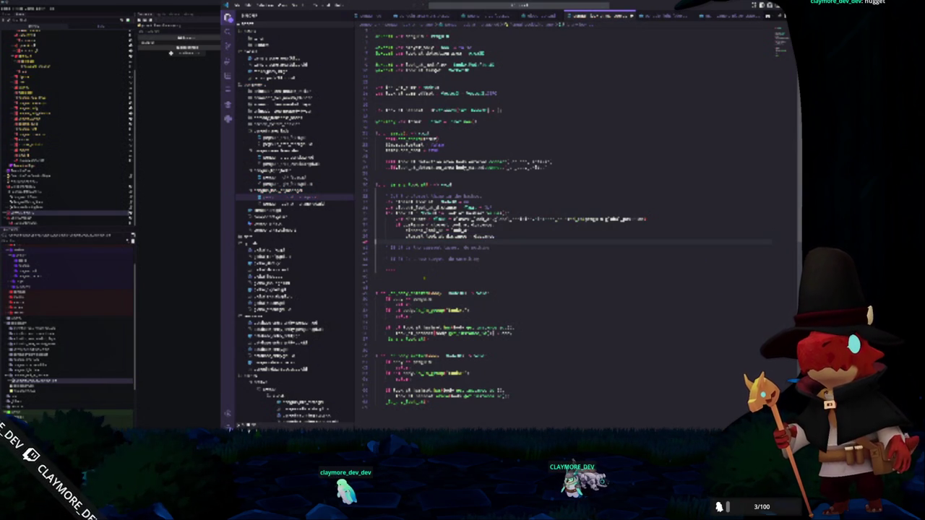
key("Return")
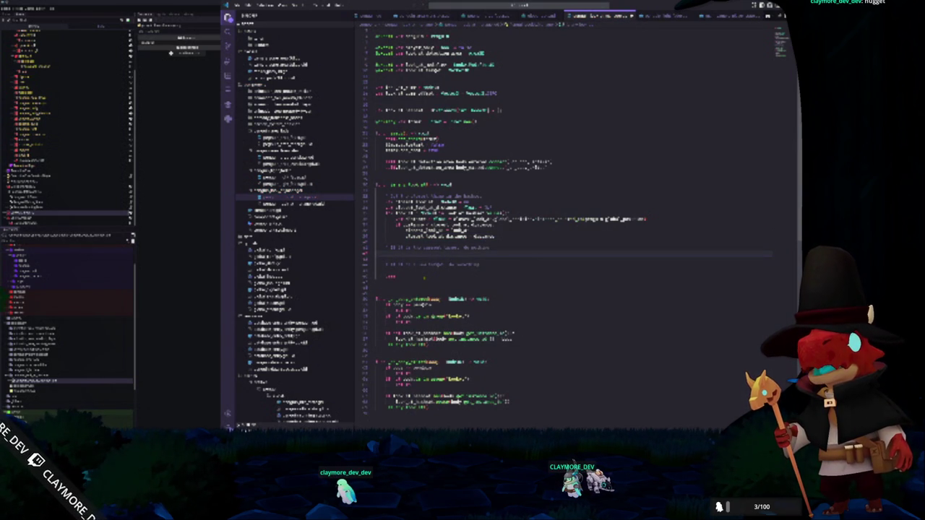
key("ctrl+shift+Return")
key("ctrl+shift+Return")
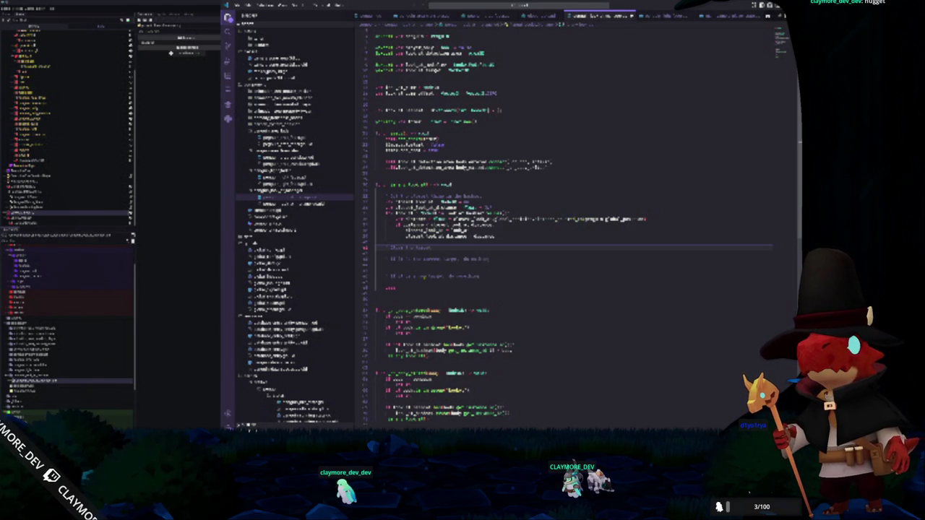
key("ctrl+z")
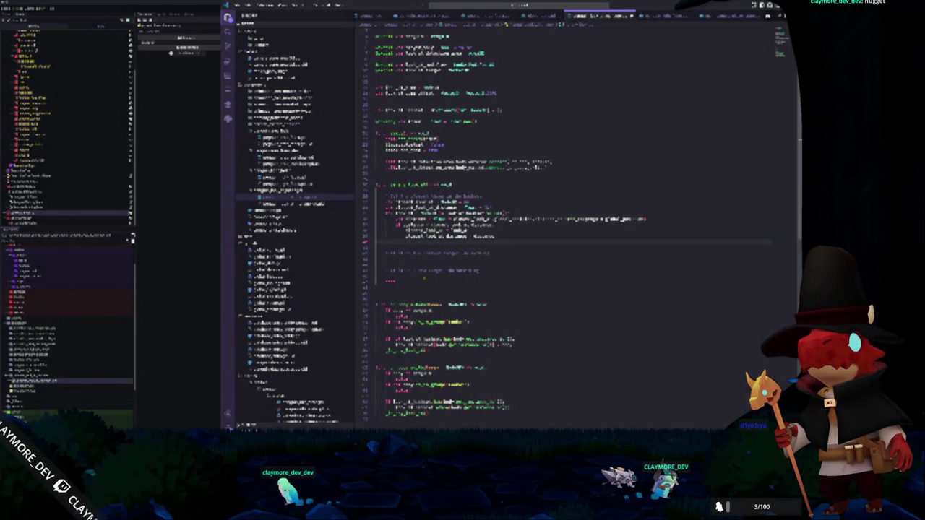
Write a new autocompleted function that takes a (body: Node2D) parameter
type("for")
type("el")
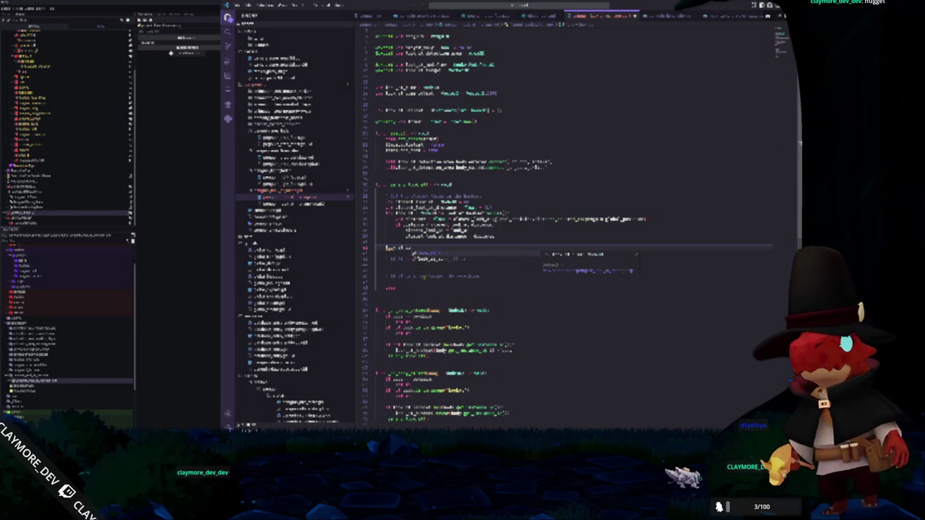
key("BackSpace")
key("BackSpace")
key("BackSpace")
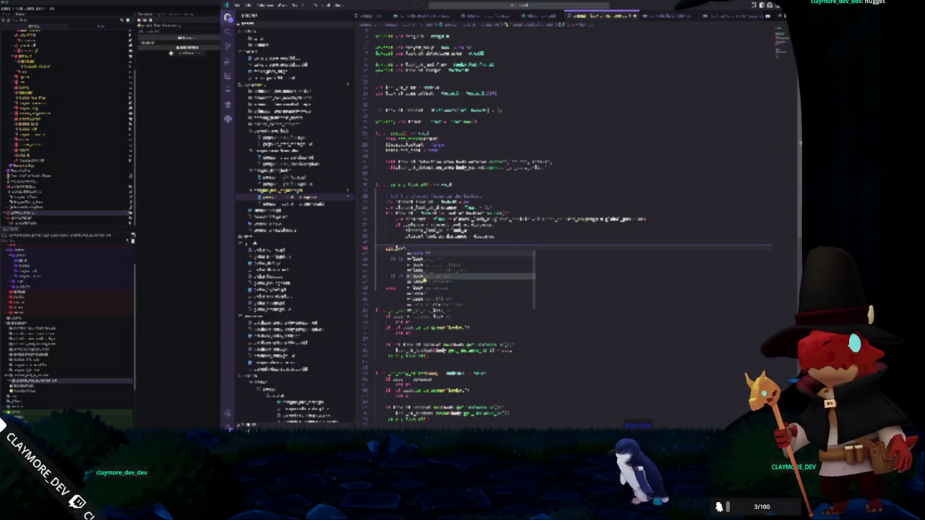
key("Return")
type("(body: Node")
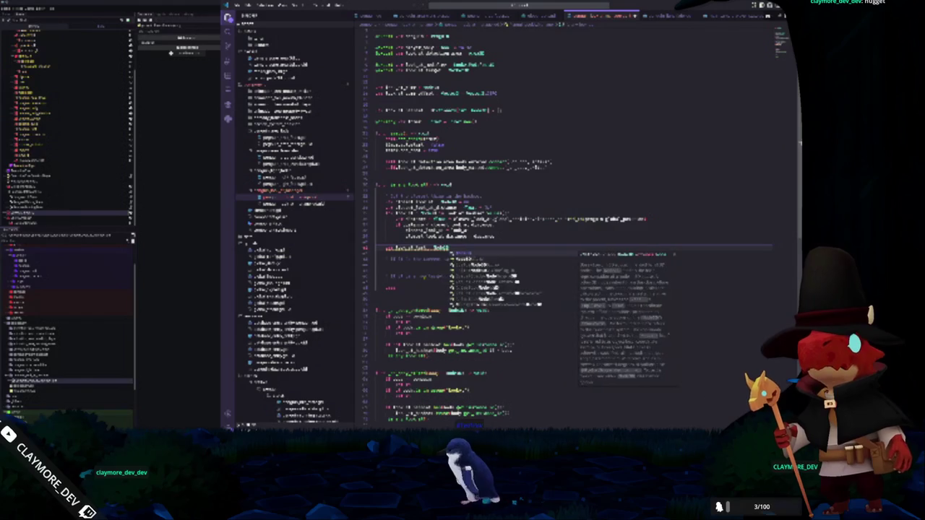
type("2D)")
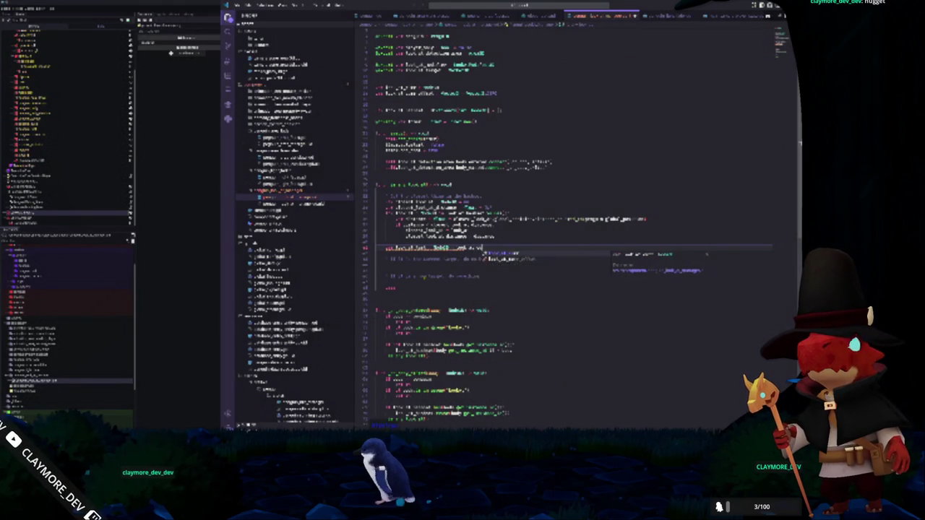
key("Return")
type("b")
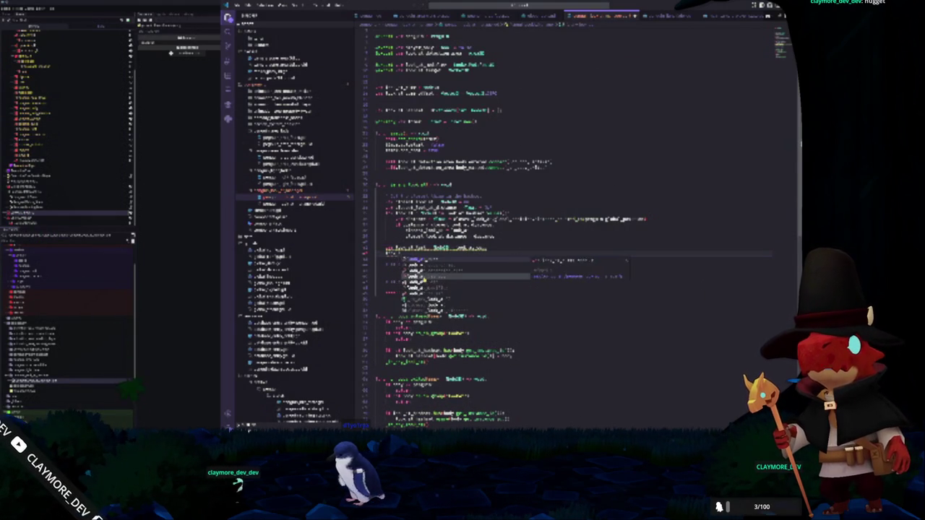
key("Return")
Add connect(_on_body) and an if body.is_in_group("player"): check under the comment
type("connect(_on_body)")
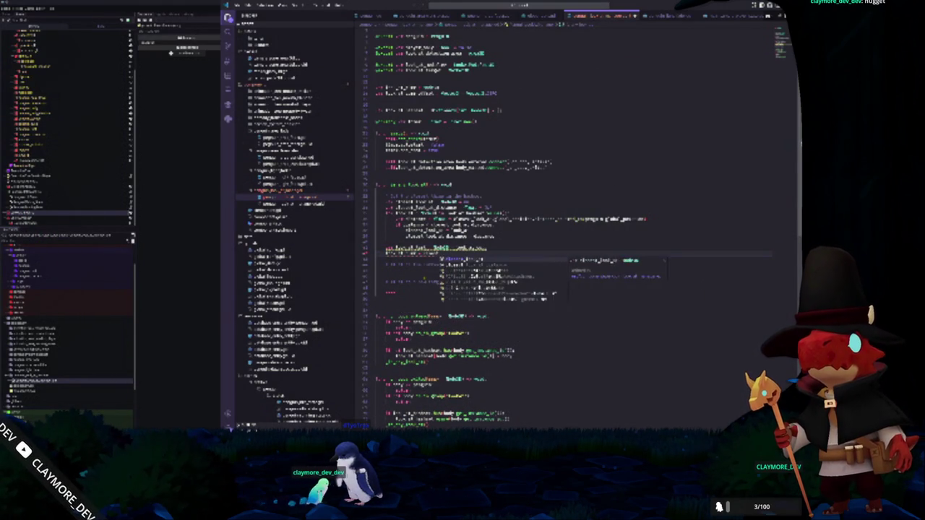
left_click(386, 271)
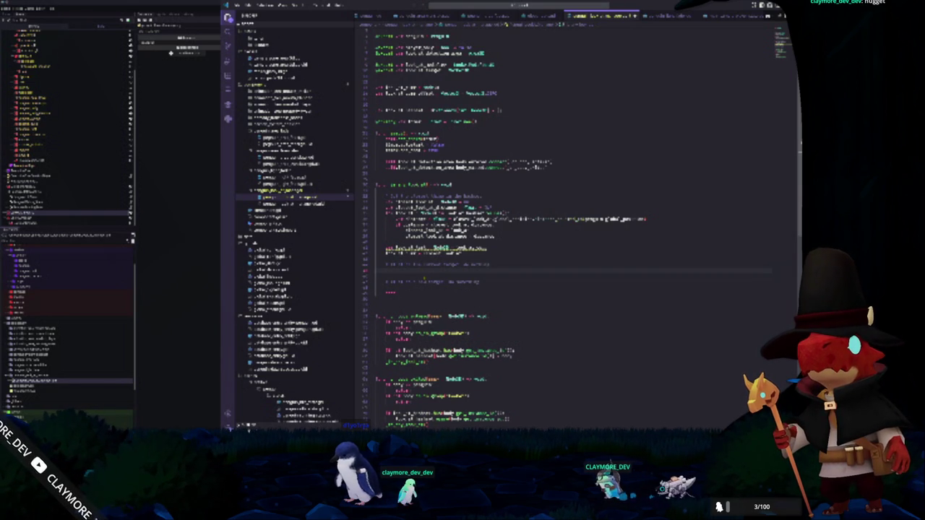
type("if body.is_in_group(\"player\"):")
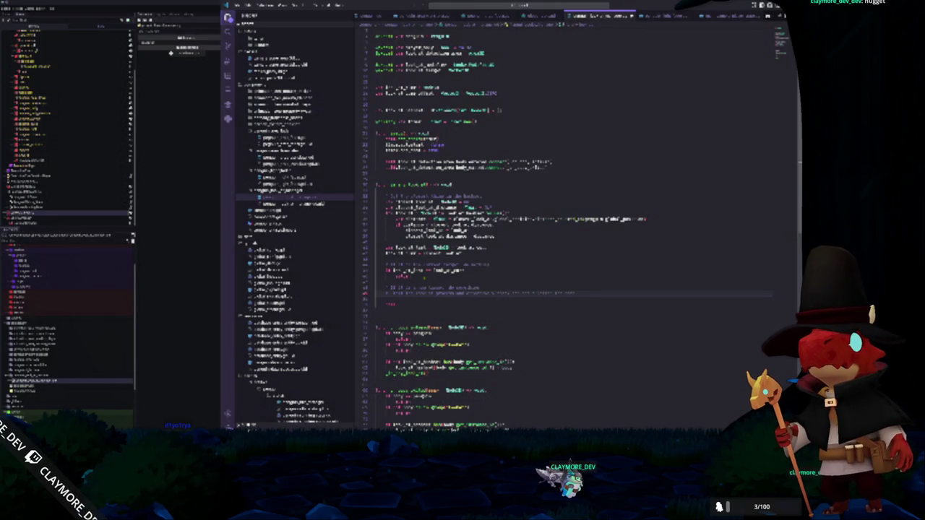
Add a pass.get_shape(0, 0) line beneath the group check
key("Return")
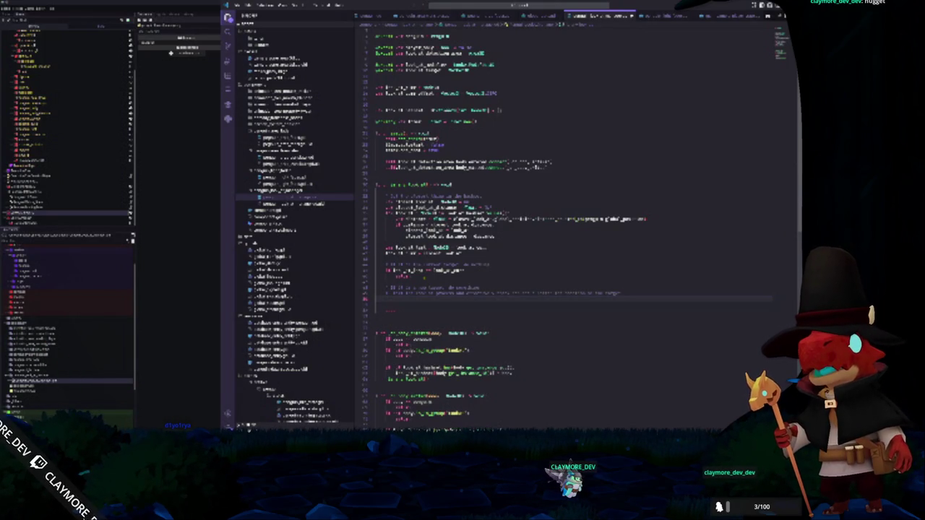
type("pass")
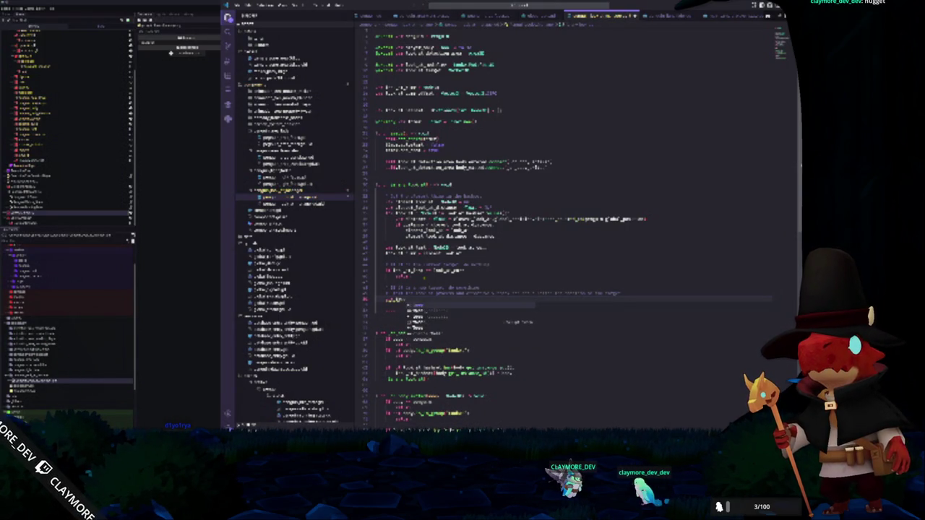
type(".get_shape(")
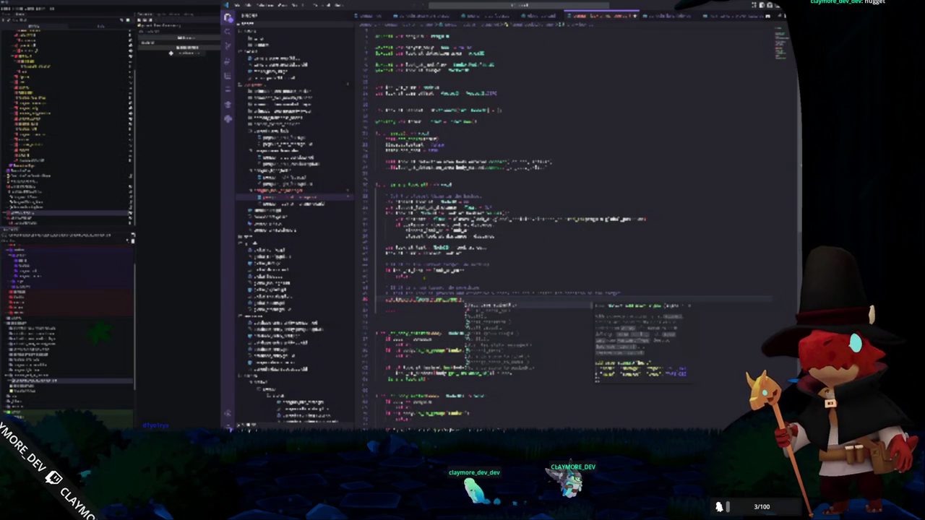
type("0, 0")
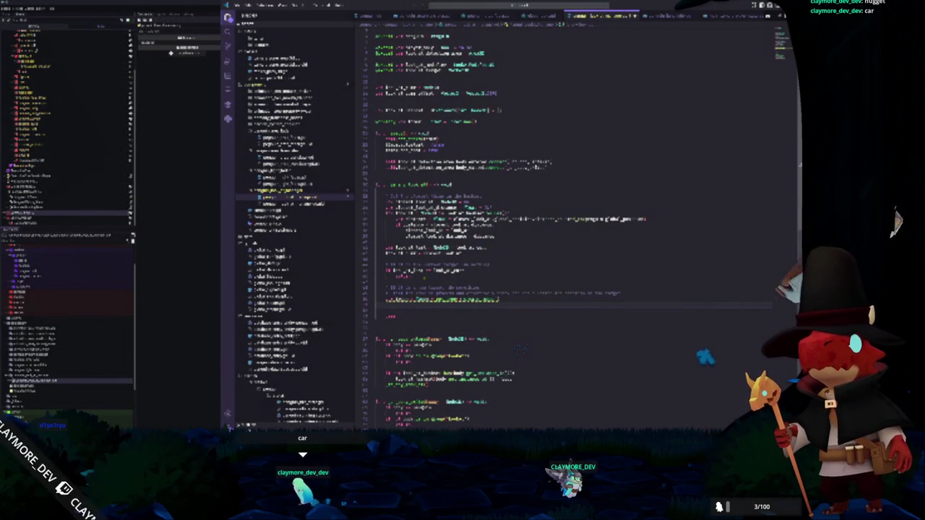
scroll(571, 217, "down", 2)
Add print_debug("area entered: ", area.name) to the detection function, with a blank line after the earlier function
left_click(387, 258)
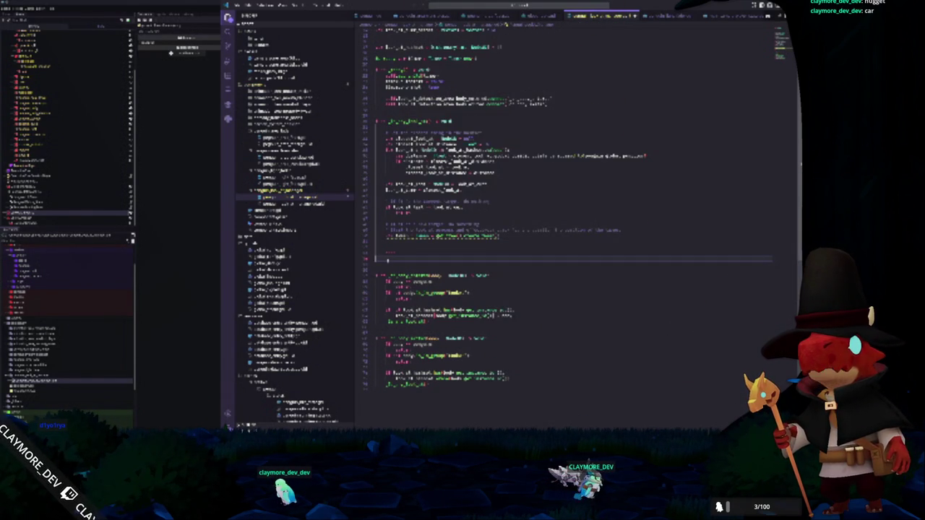
key("Return")
type("print_debug(\"area entered: \", area.name)")
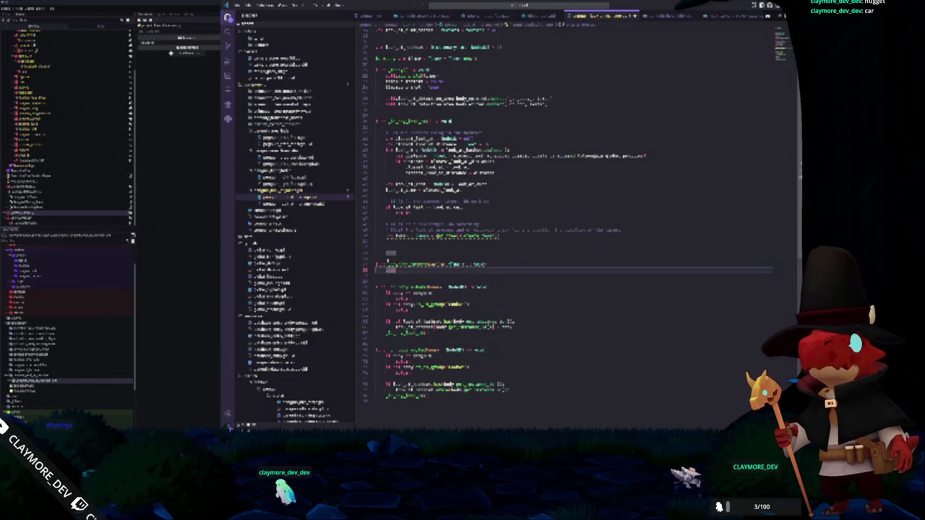
key("Return")
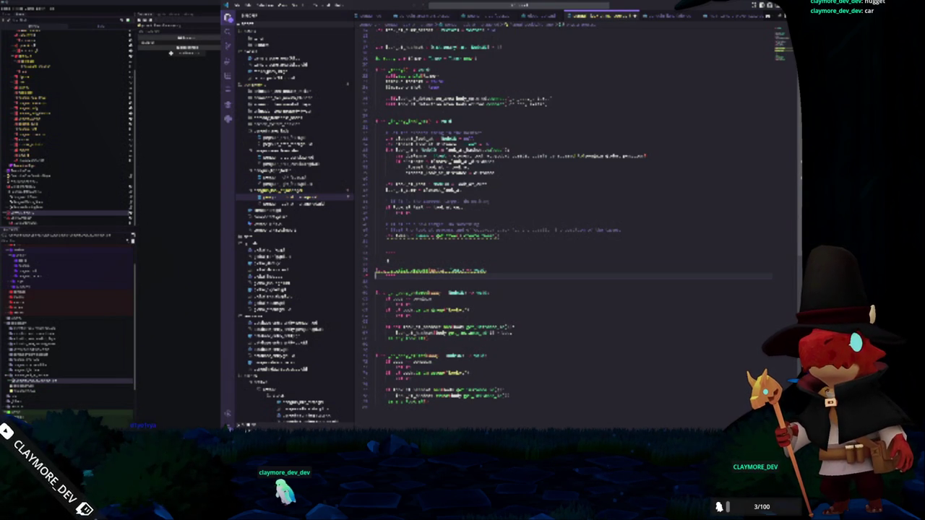
key("Up")
key("Up")
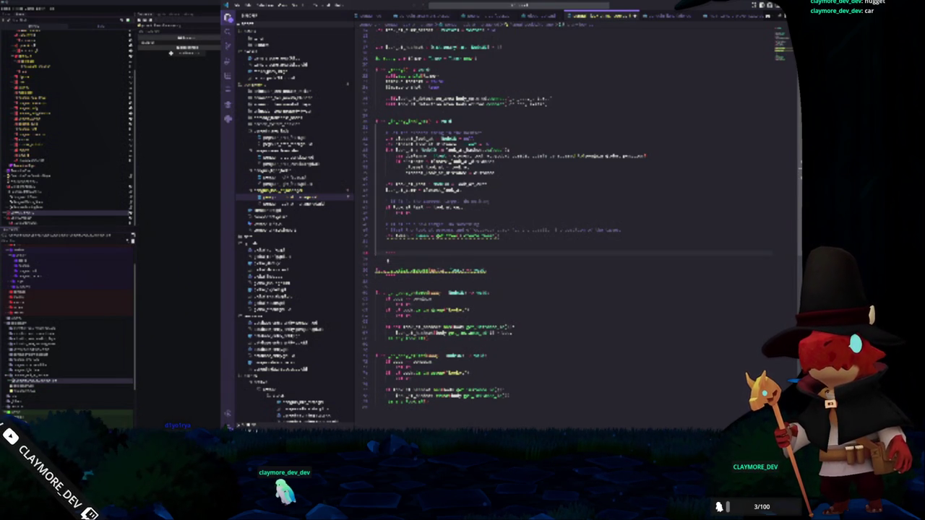
left_click(549, 104)
key("Return")
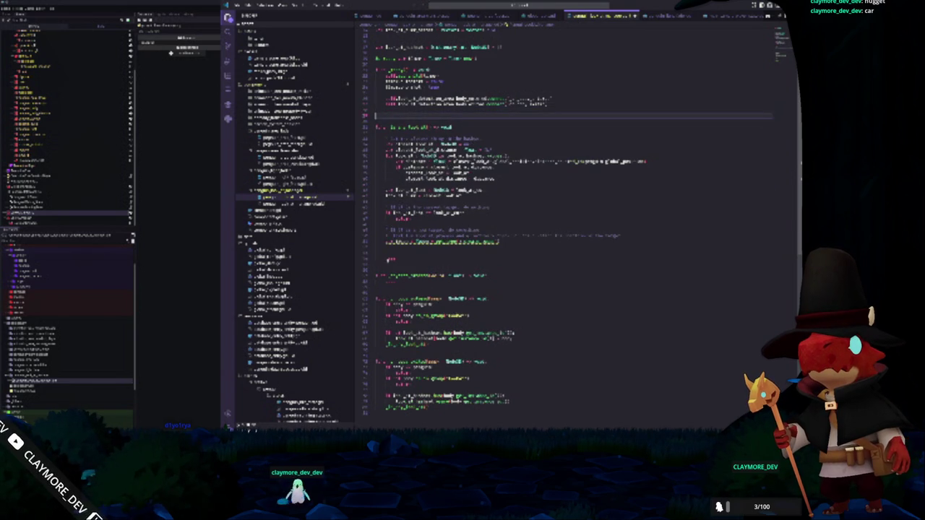
Append self.apply_impulse() to the first function and open a new line ending the detection logic
key("Return")
type("self.a")
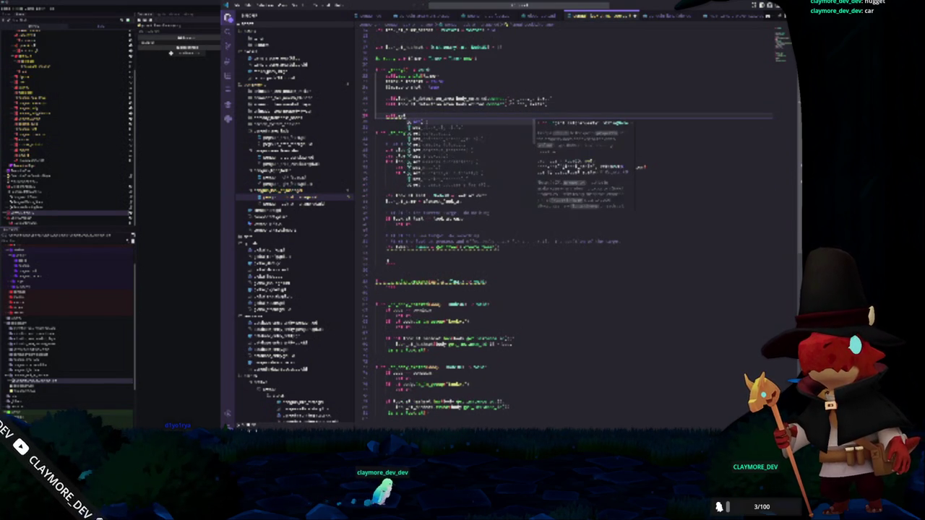
type("pply_impulse(")
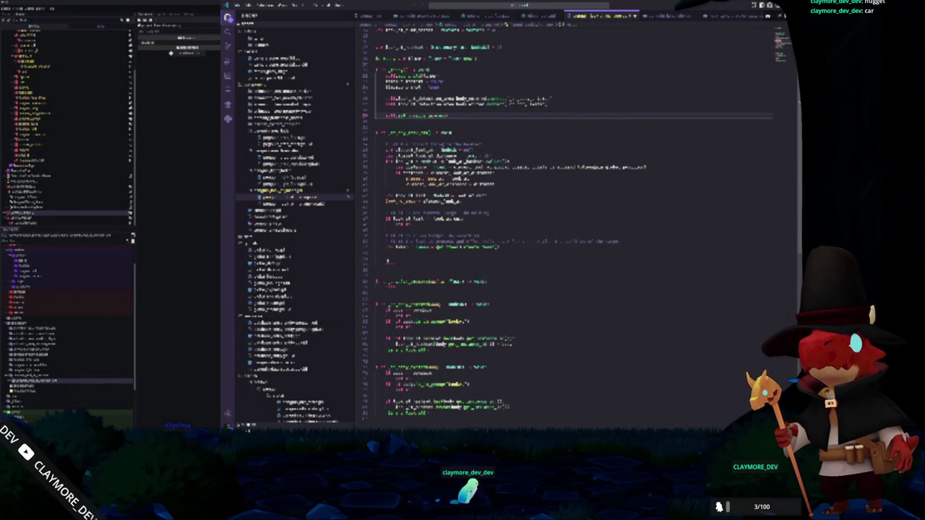
type(")")
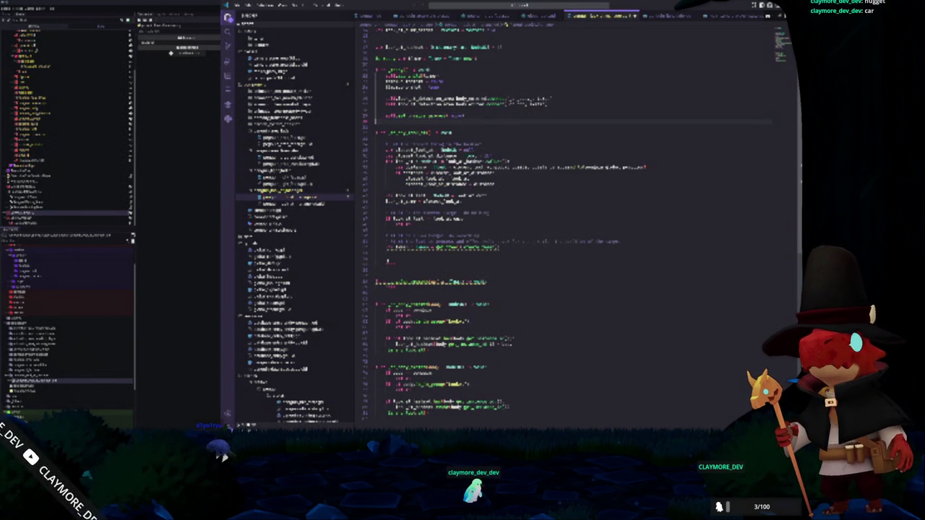
left_click(494, 177)
left_click(506, 248)
key("Down")
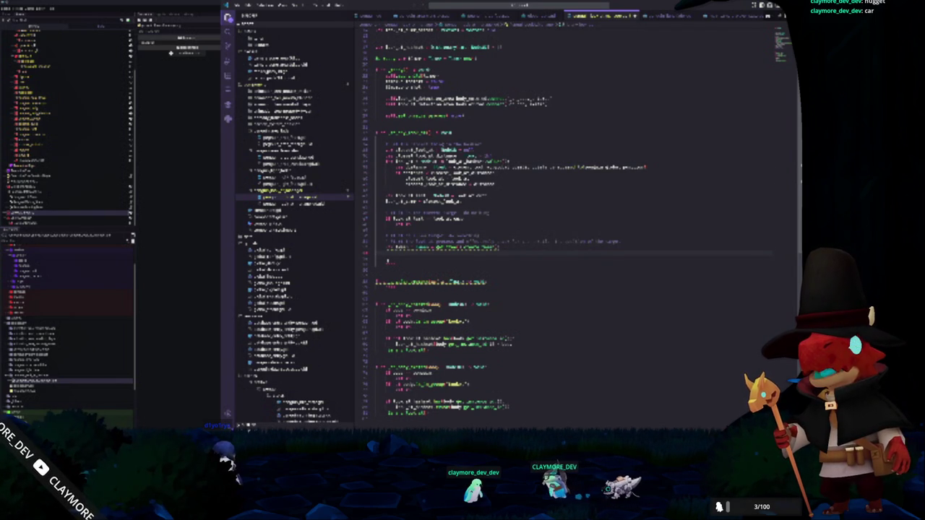
key("Return")
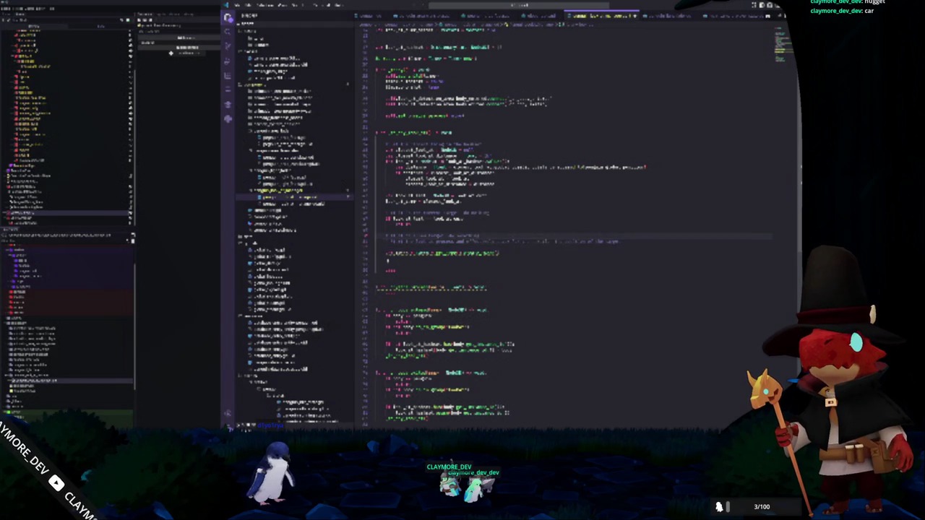
Add a body.is_on_group condition using the suggested group name
key("Return")
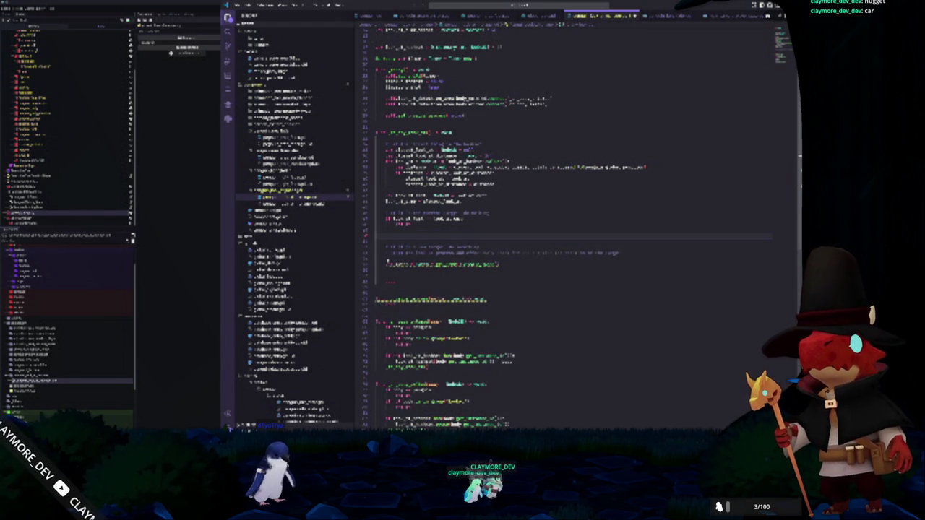
type("body.is_")
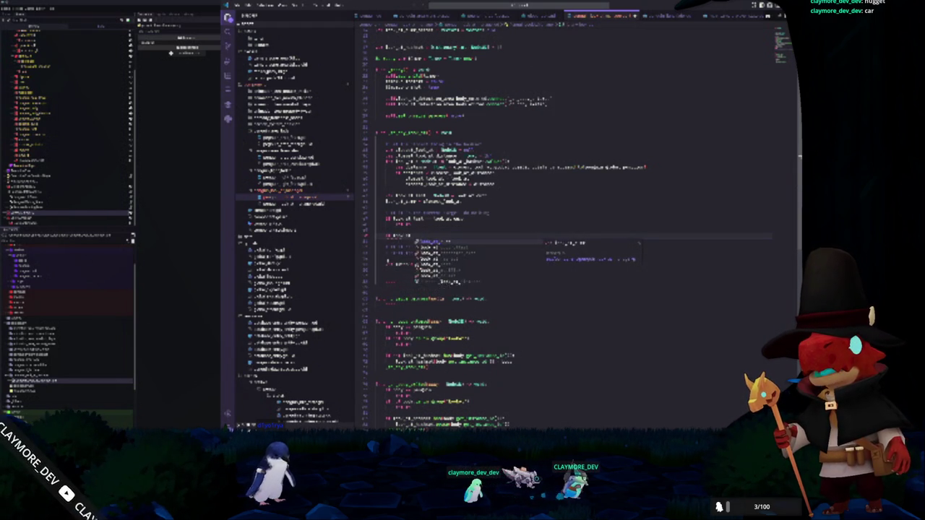
type("o")
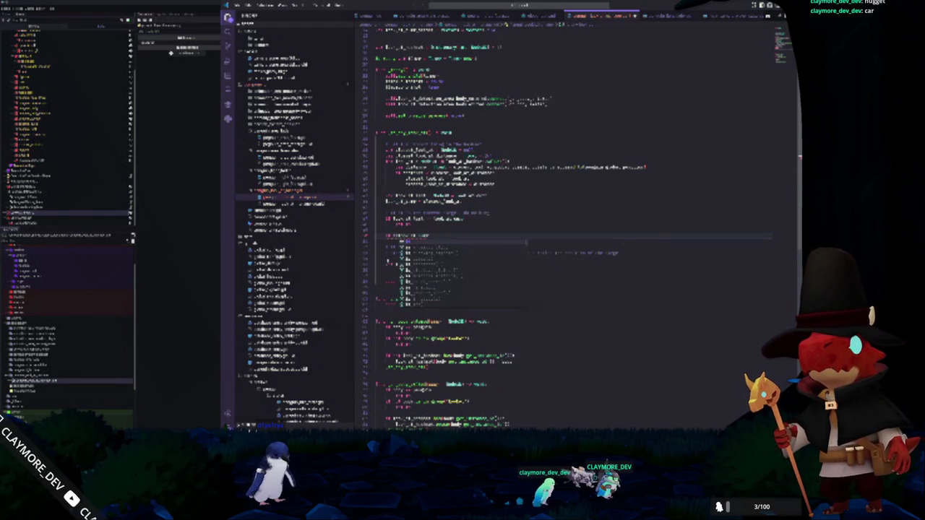
type("n_group(")
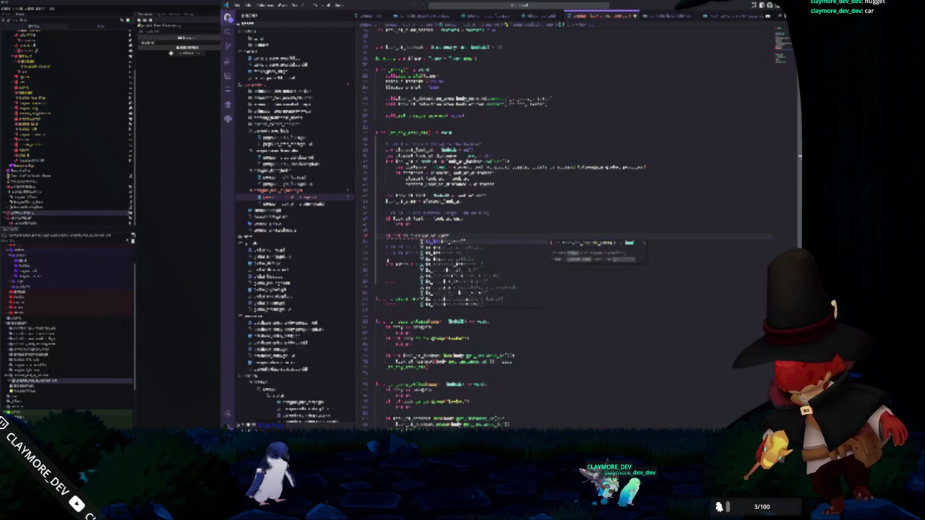
type("\"")
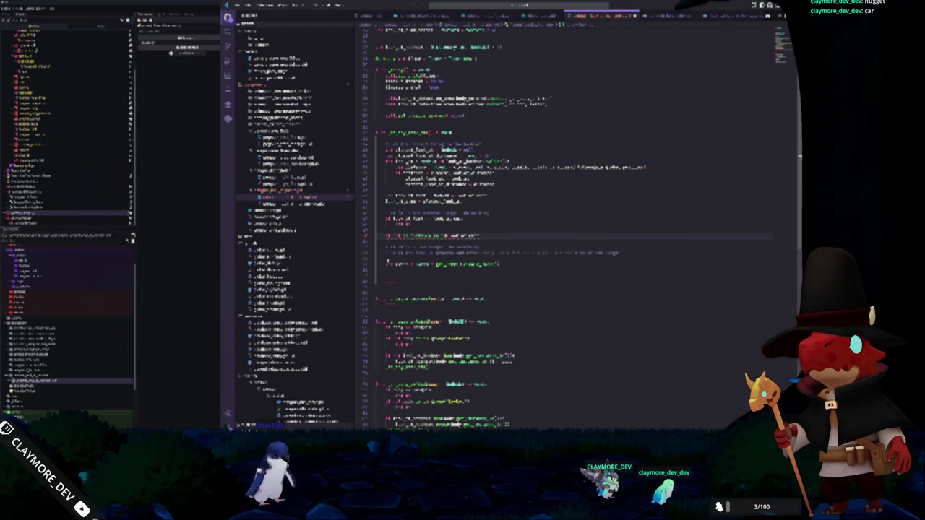
key("Return")
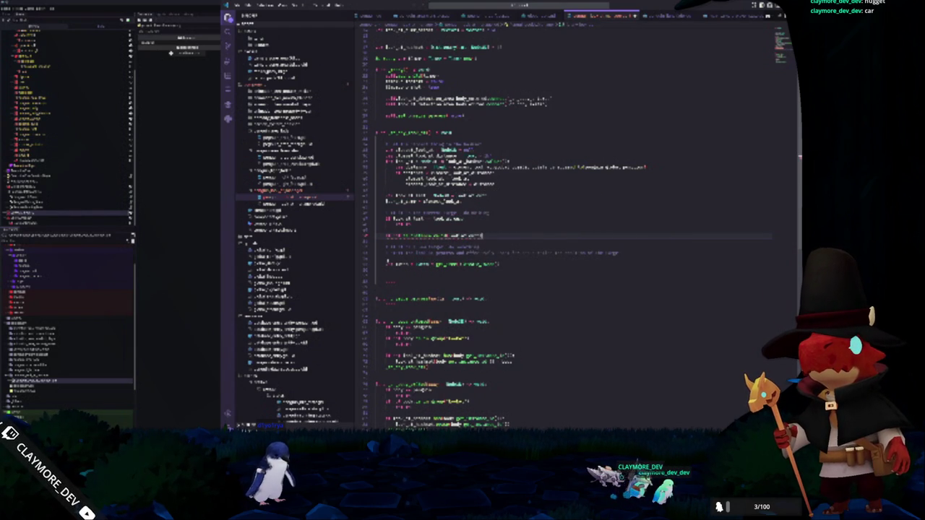
key("Return")
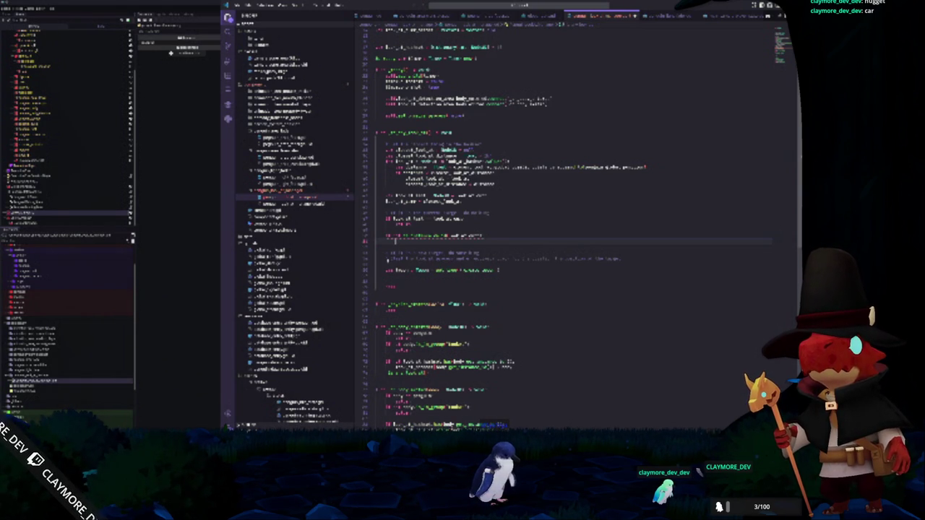
Write the comment 'print the same call and a single call instead' below the condition
type("if")
key("Escape")
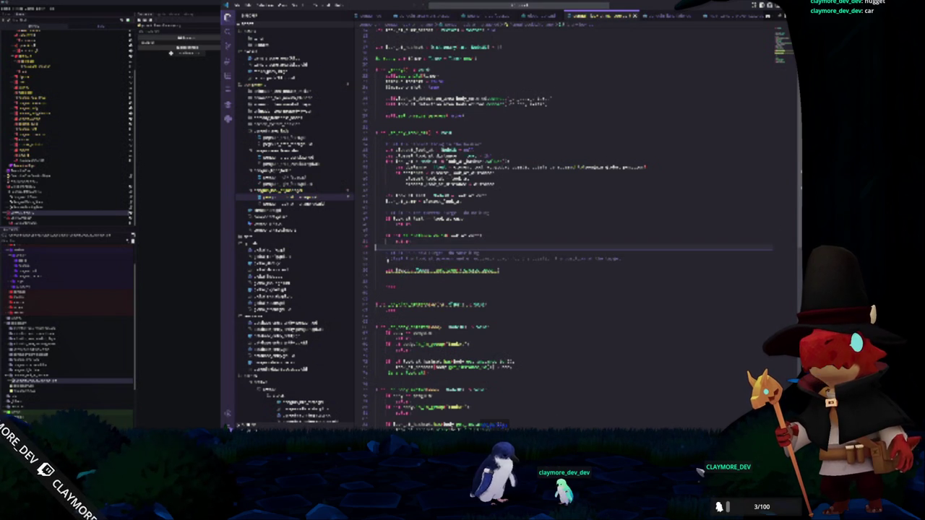
key("BackSpace")
key("BackSpace")
key("Return")
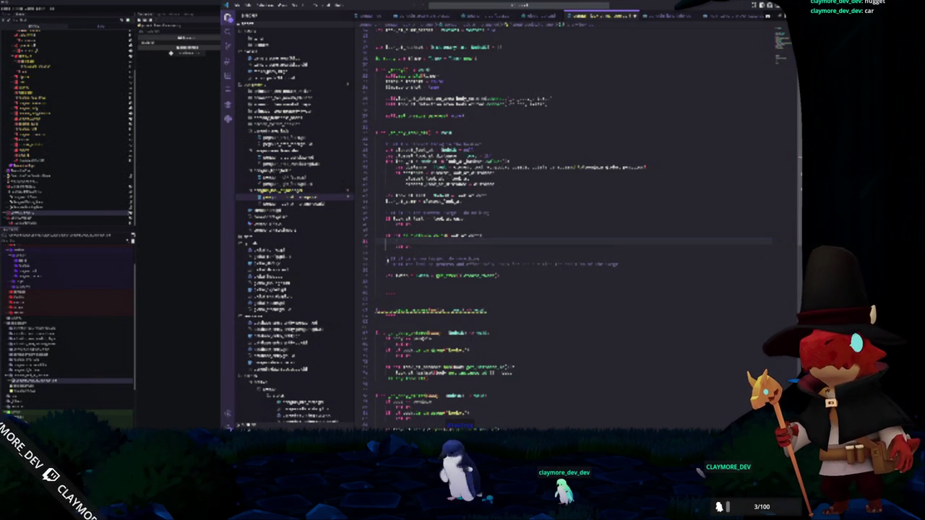
type("print")
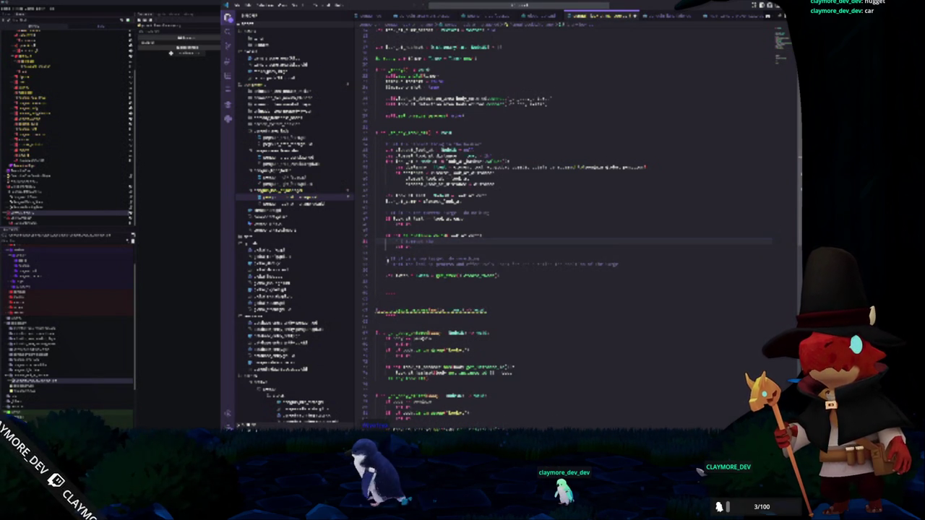
type(" the same call and")
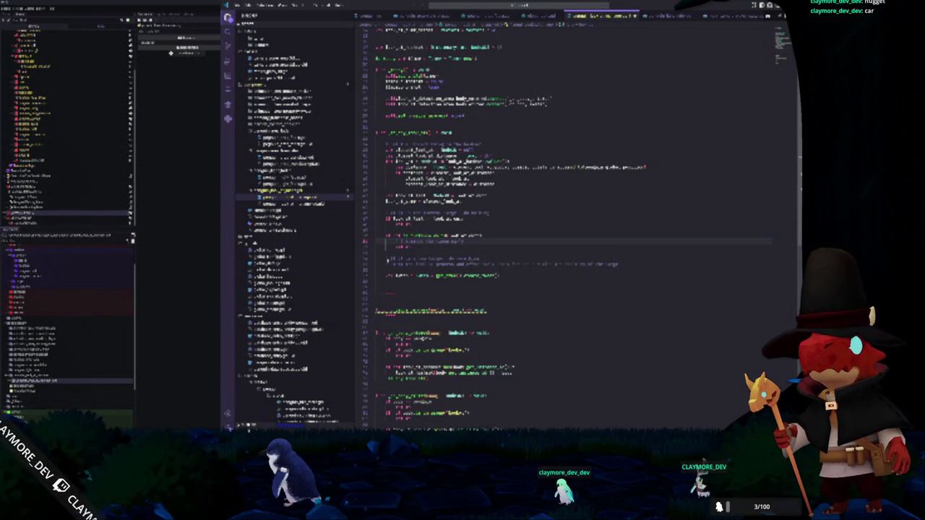
type(" a single")
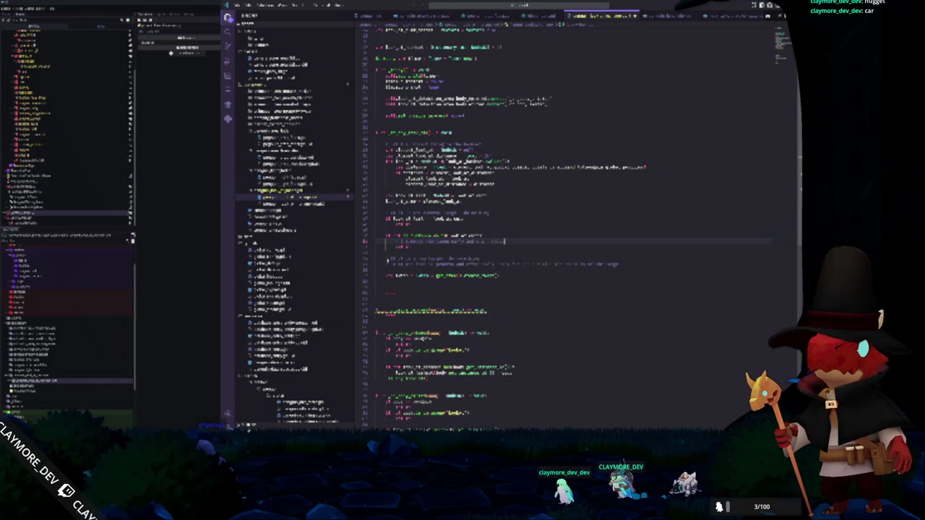
type(" call instead")
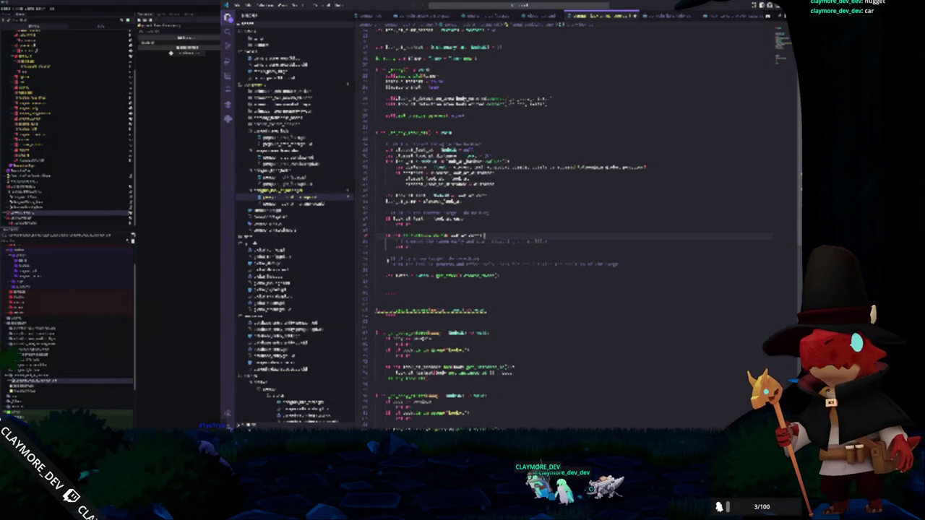
left_click(375, 121)
Add a func _process(delta): declaration at the top of the script
left_click(390, 65)
key("Return")
type("func _process(delta):")
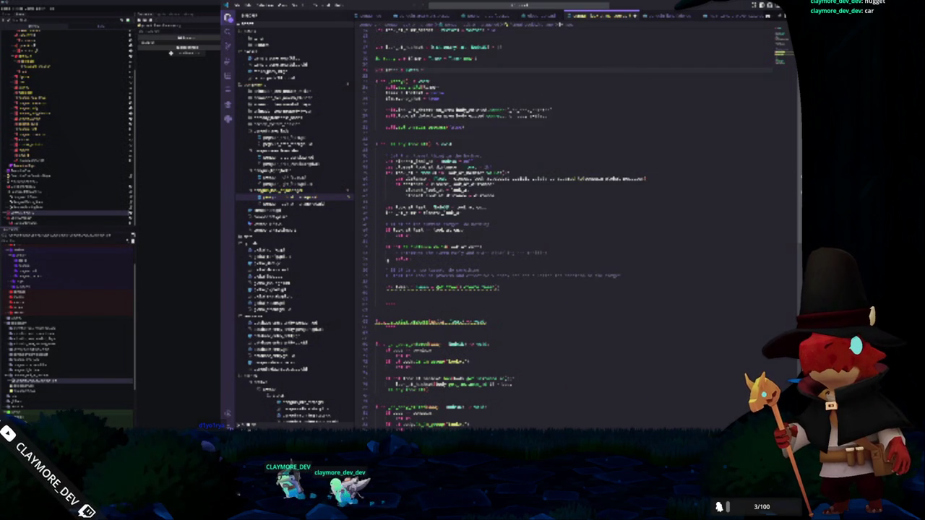
Add an add_child() call and a return line under the group condition's comment, then begin an items. line
left_click(464, 127)
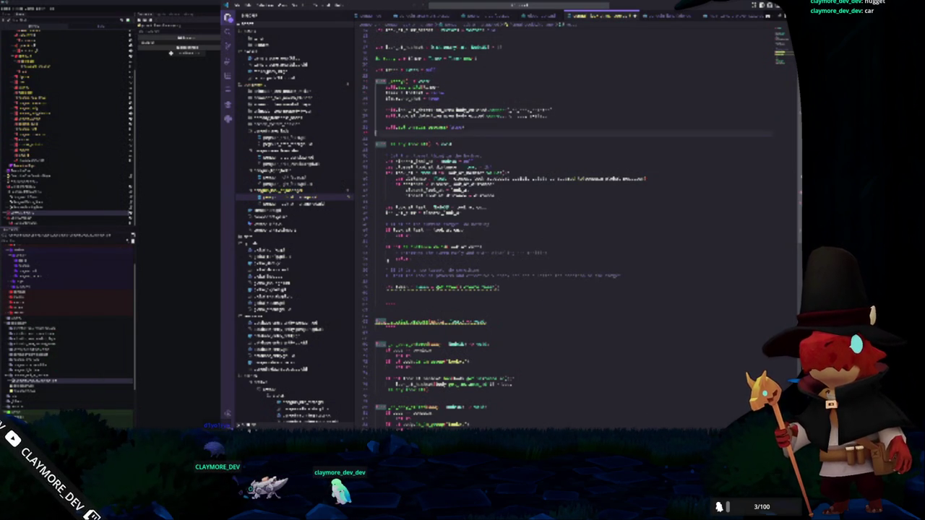
left_click(376, 265)
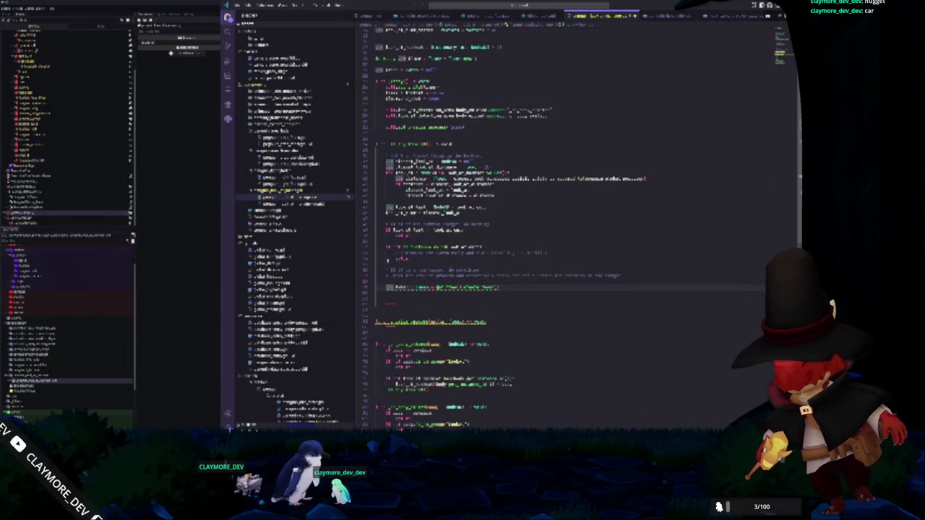
double_click(391, 288)
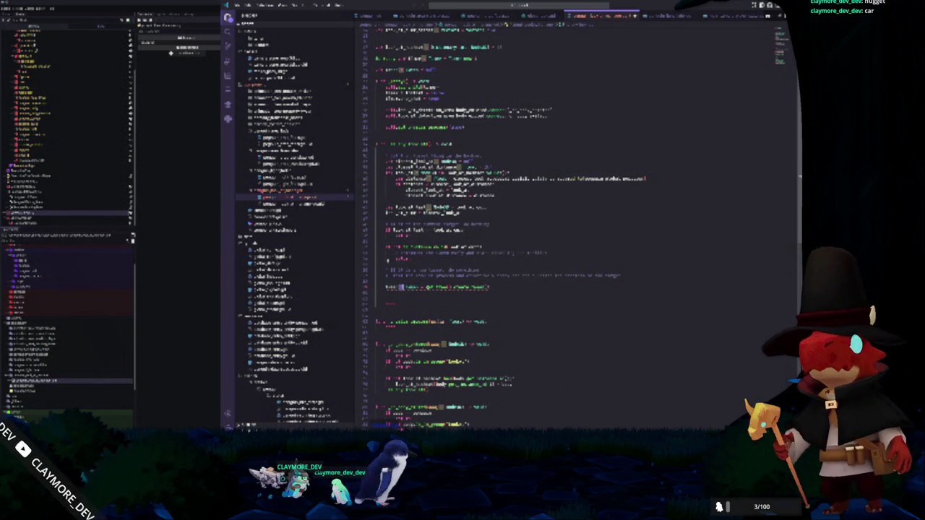
double_click(402, 259)
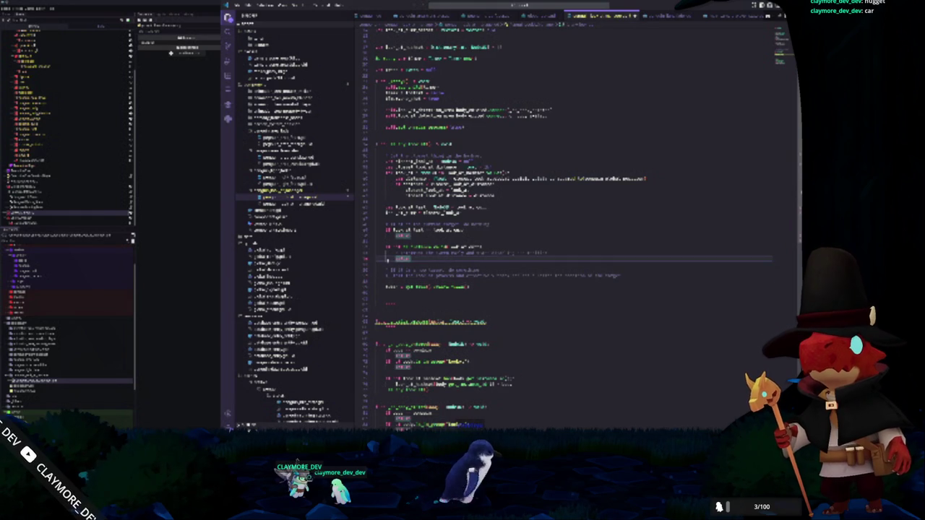
key("Return")
type("add")
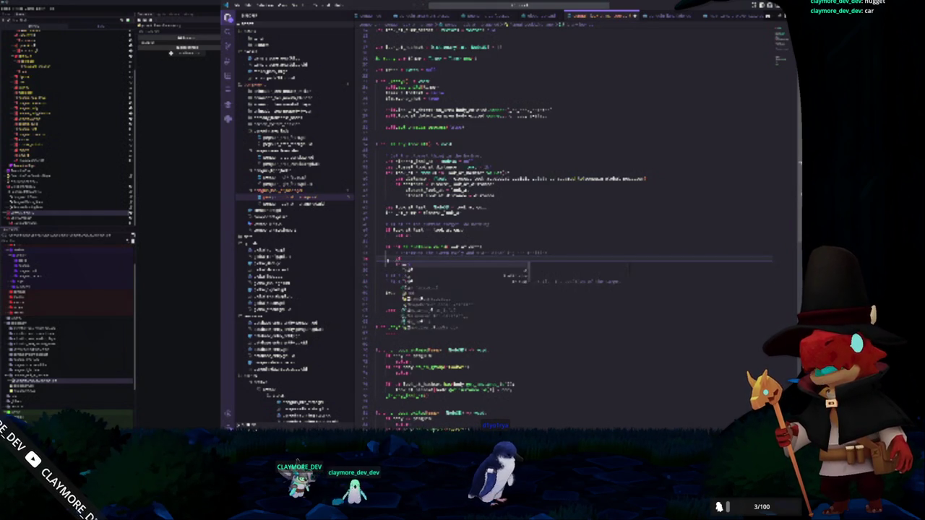
type("_ch")
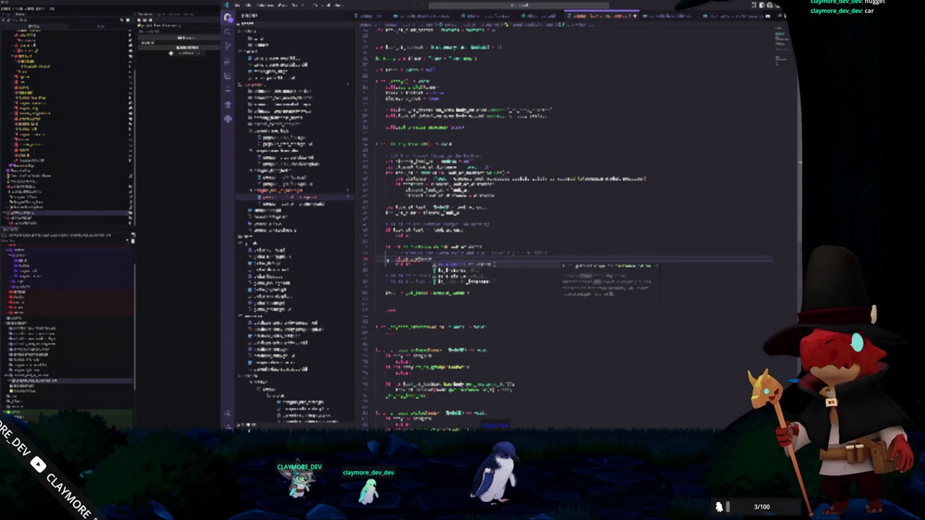
type("ild(")
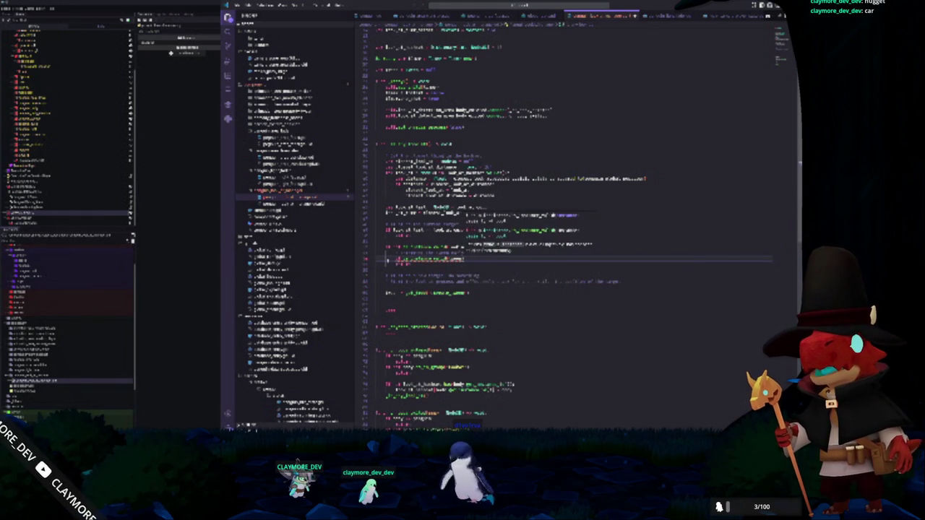
key("Return")
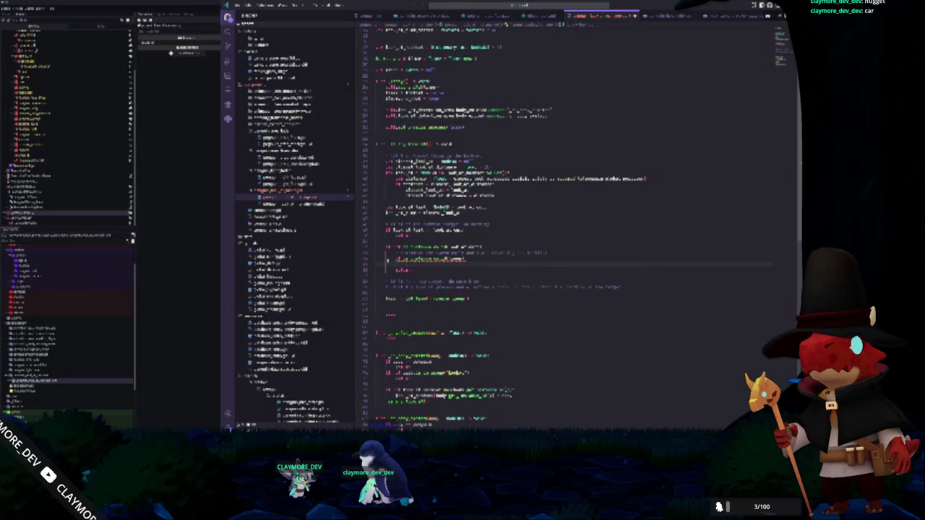
type("b)")
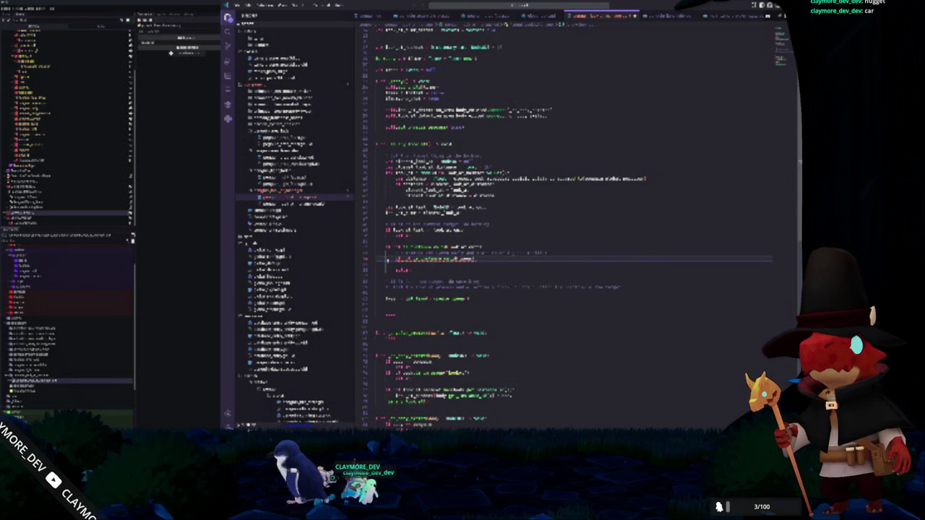
type("return")
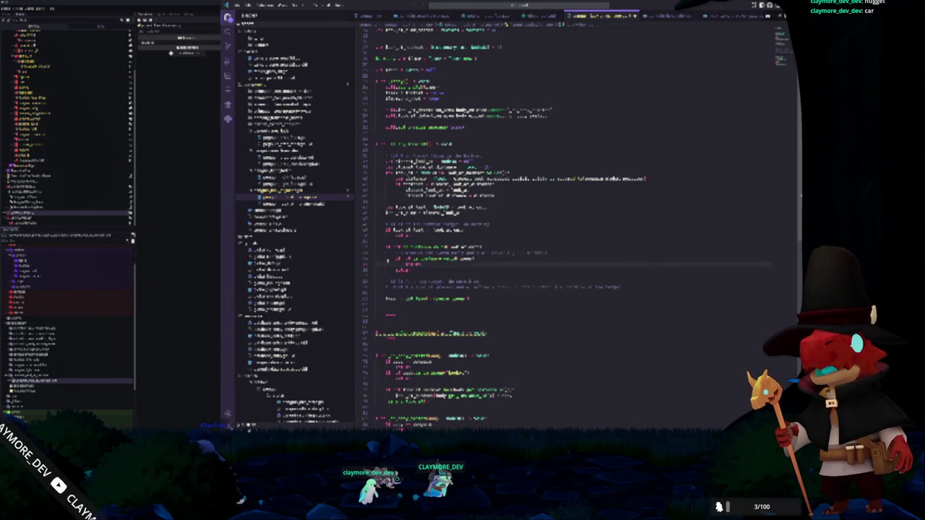
key("Return")
type("items.")
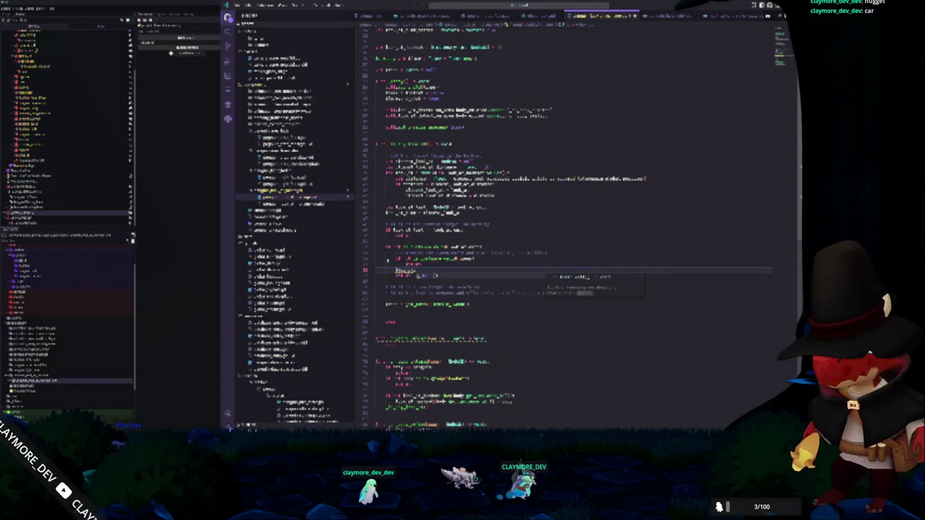
Complete the items call with the arguments "mod_ed", self and pos beneath the return
key("Return")
type("items.")
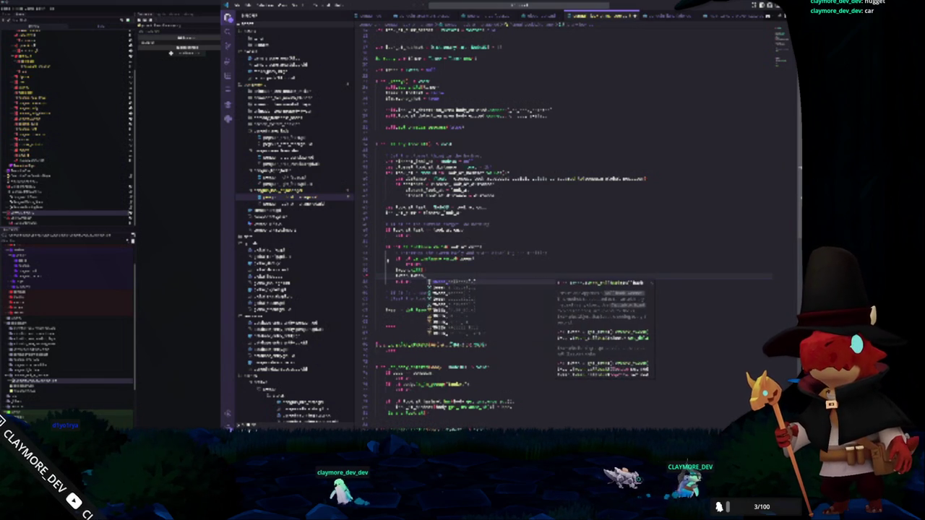
key("Return")
type("(")
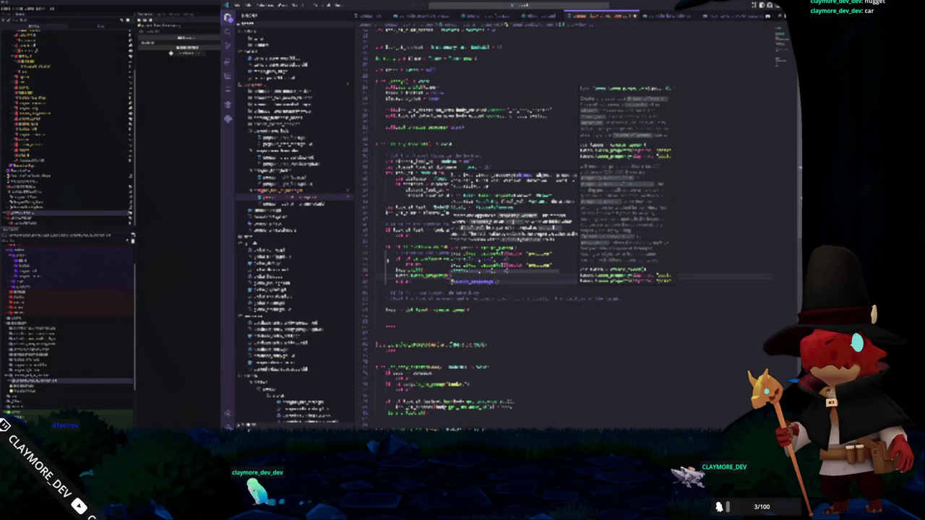
type("\"")
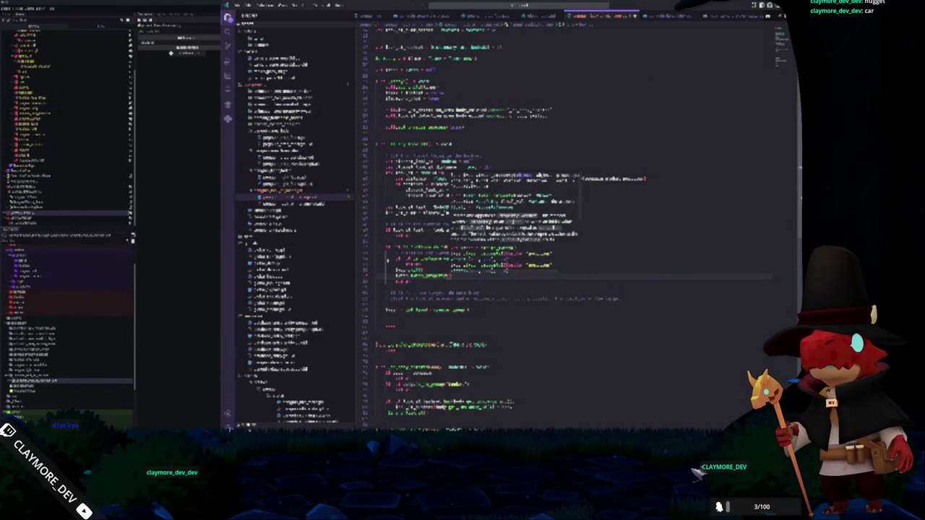
type("mod_ed")
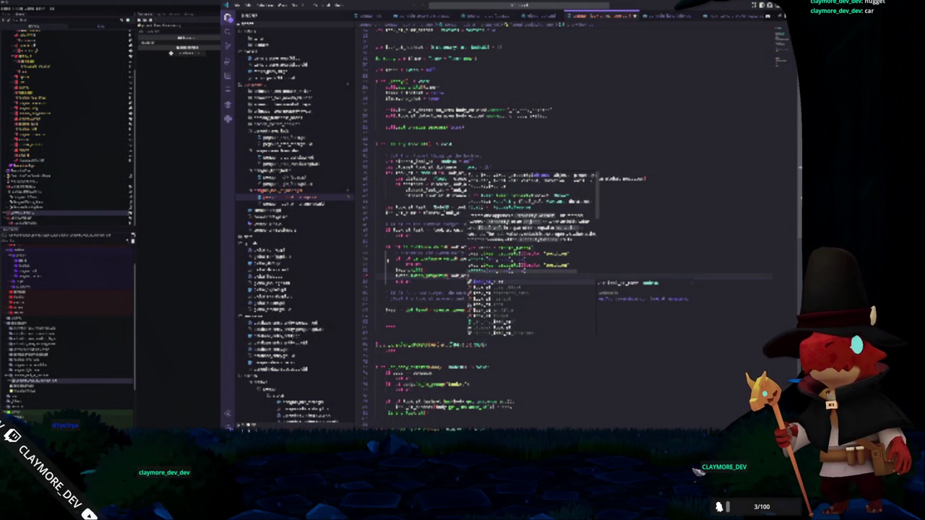
key("Tab")
type("sel")
key("BackSpace")
type("self, ")
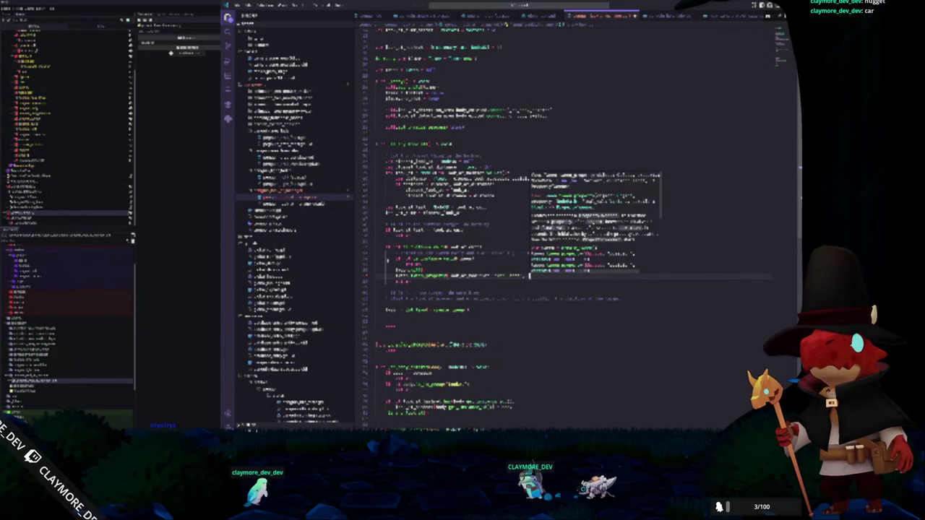
type("pos")
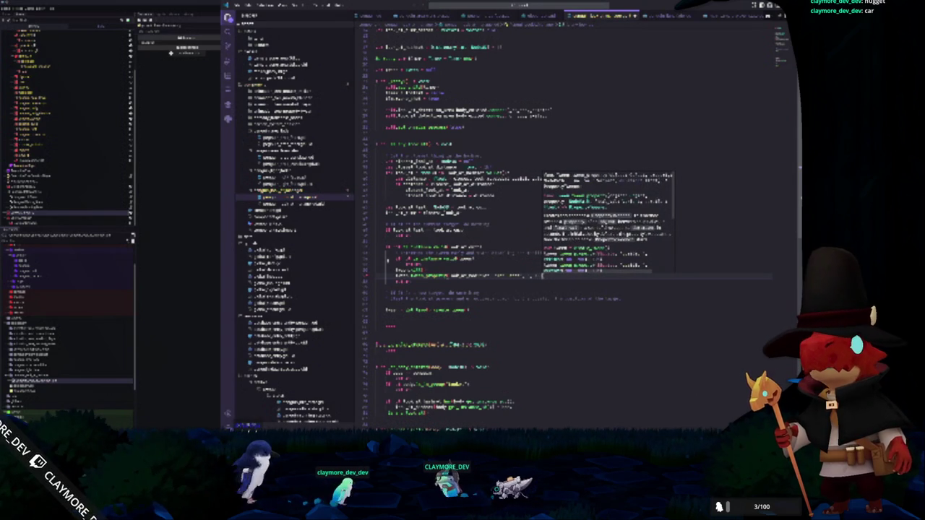
key("Escape")
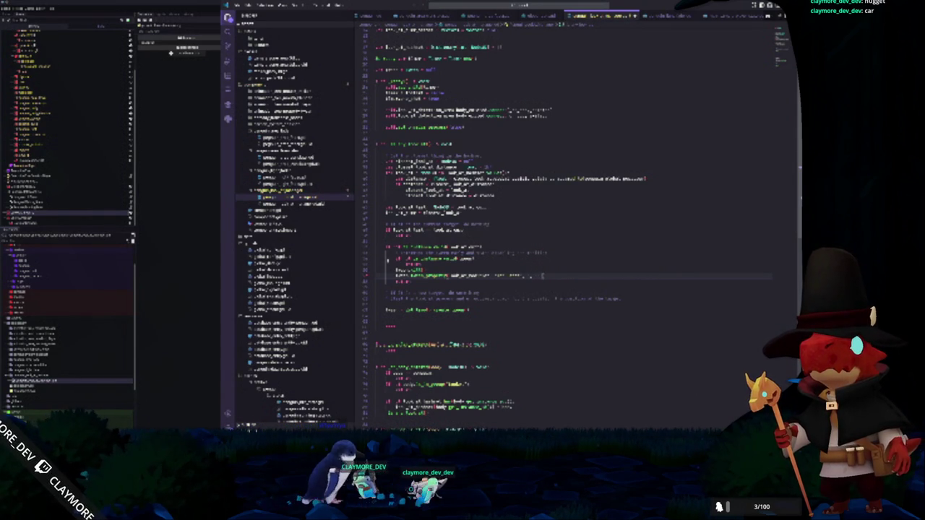
key("shift+Up")
key("shift+Home")
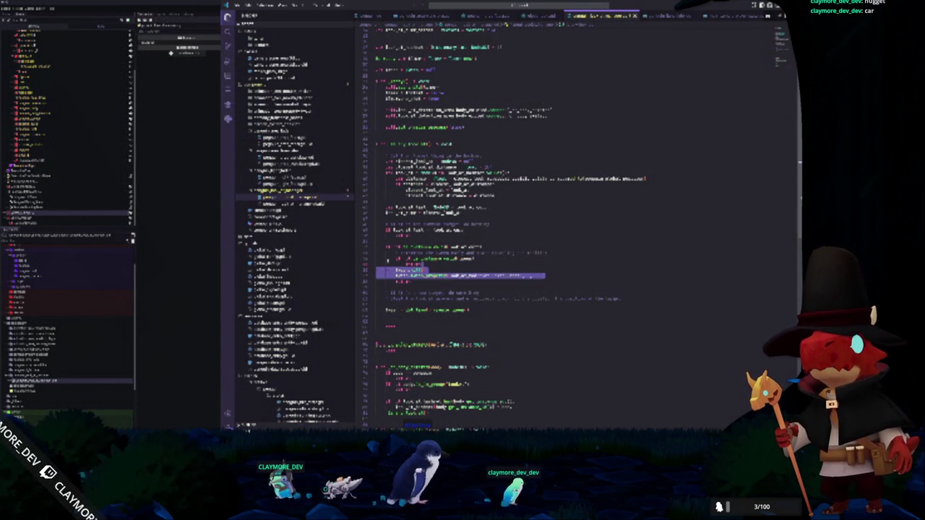
Insert var bone = get_bone("bone_name") just above the items call
key("Right")
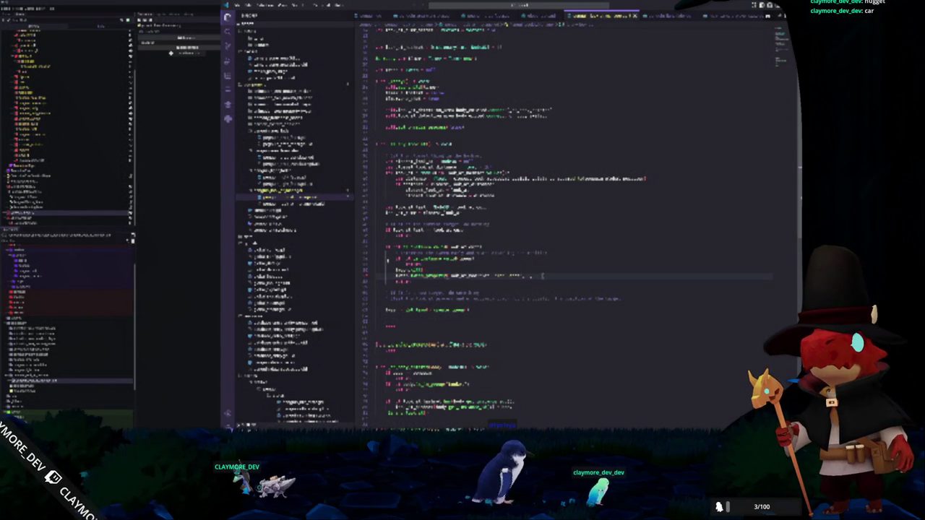
key("Up")
key("Up")
key("Up")
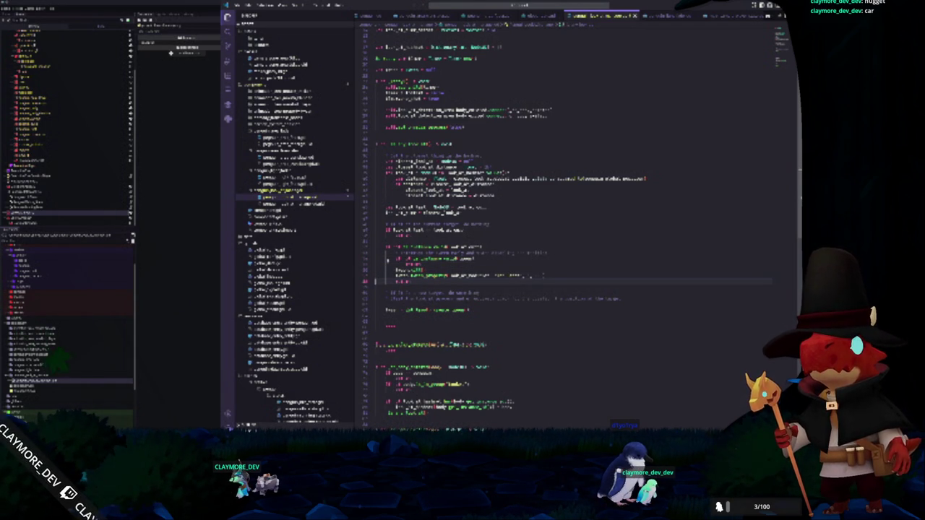
key("ctrl+v")
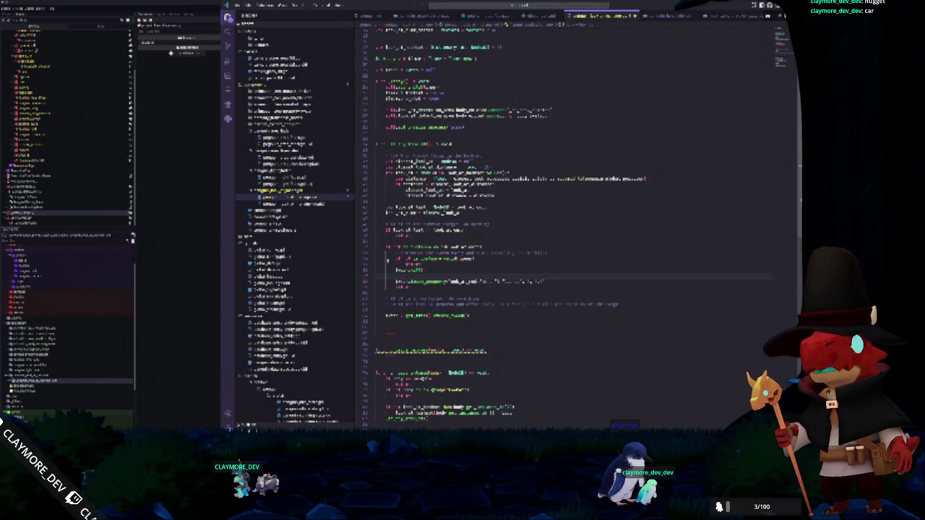
type("var bone = get_bone")
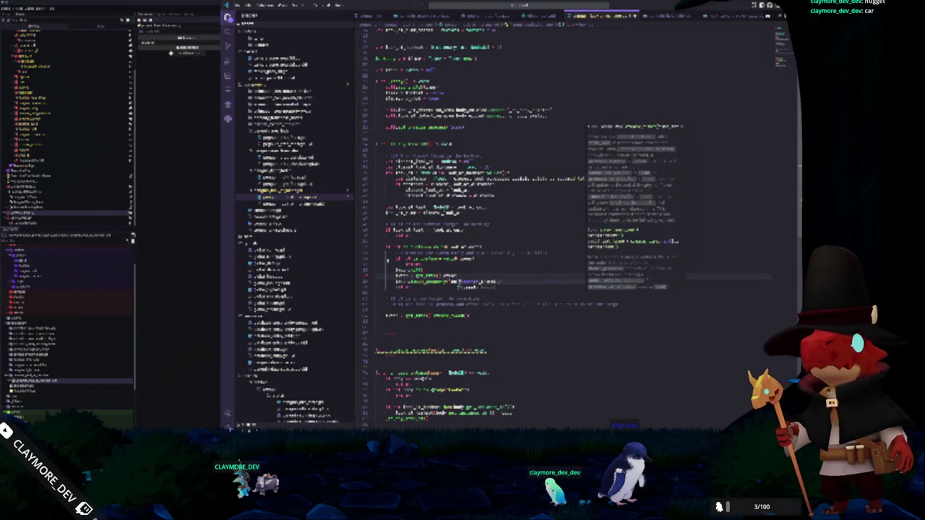
key("Return")
type("\"bone_name\"")
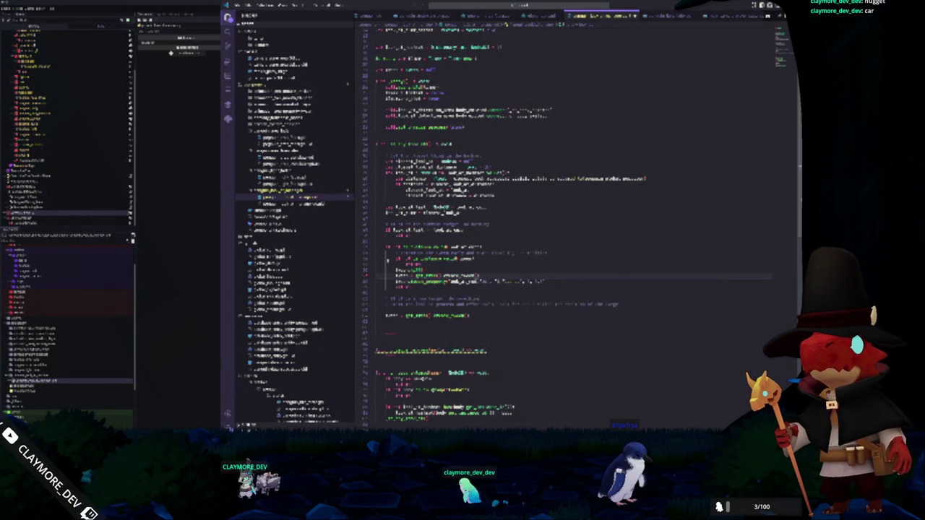
left_click(375, 270)
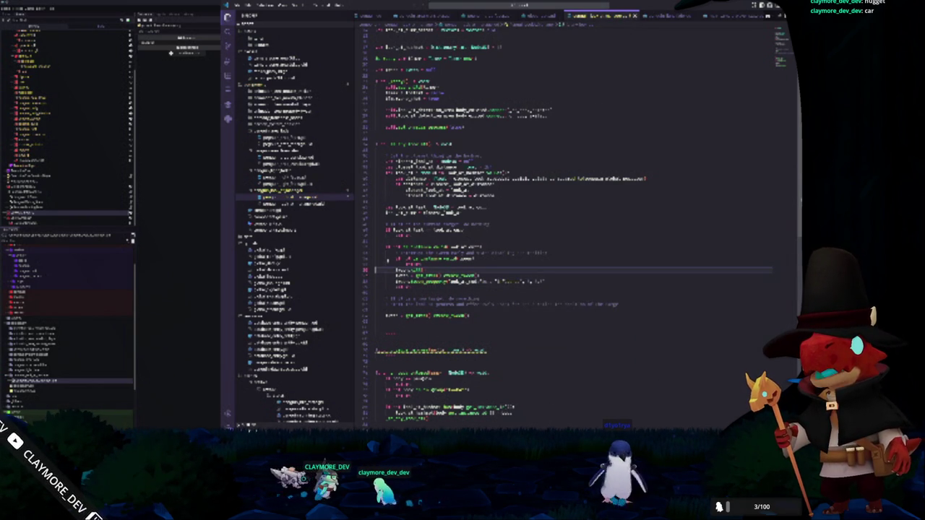
left_click(375, 263)
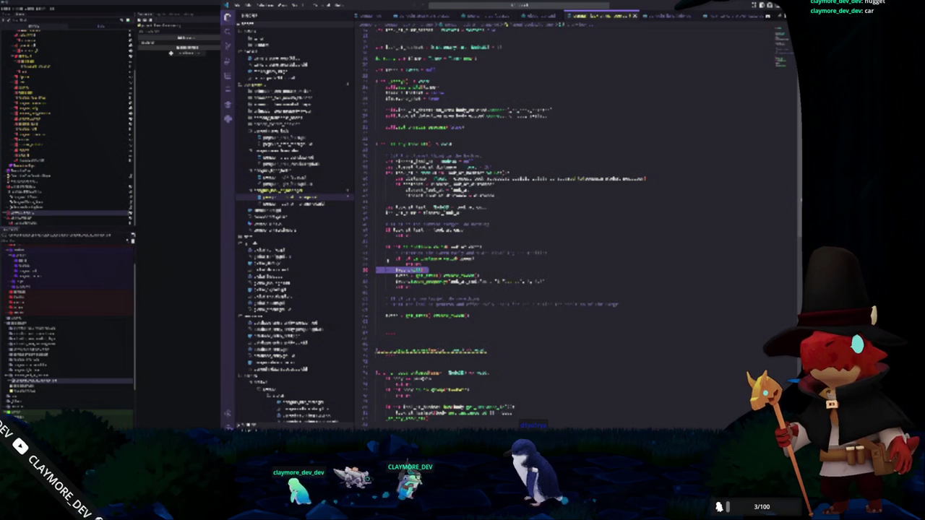
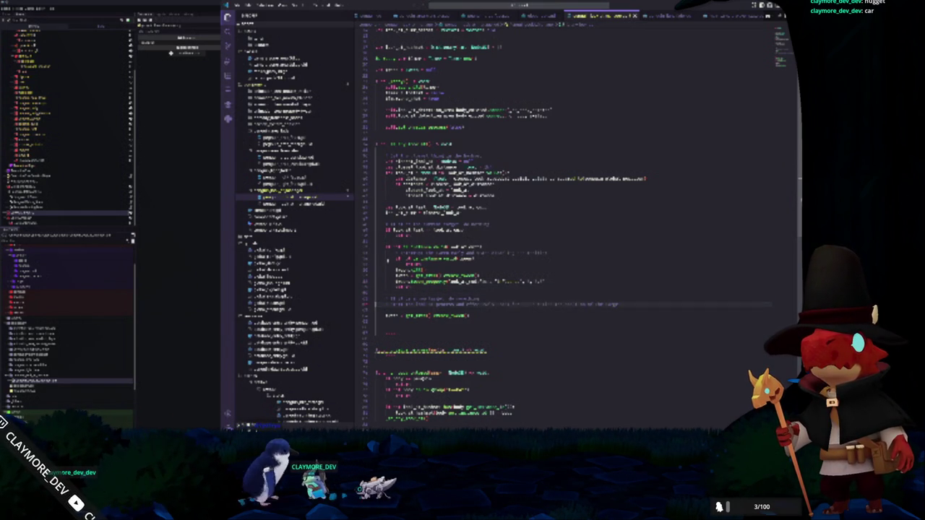
Start a new line with the velo completion and paste a call copied from the earlier line into it
left_click(377, 320)
type("velo")
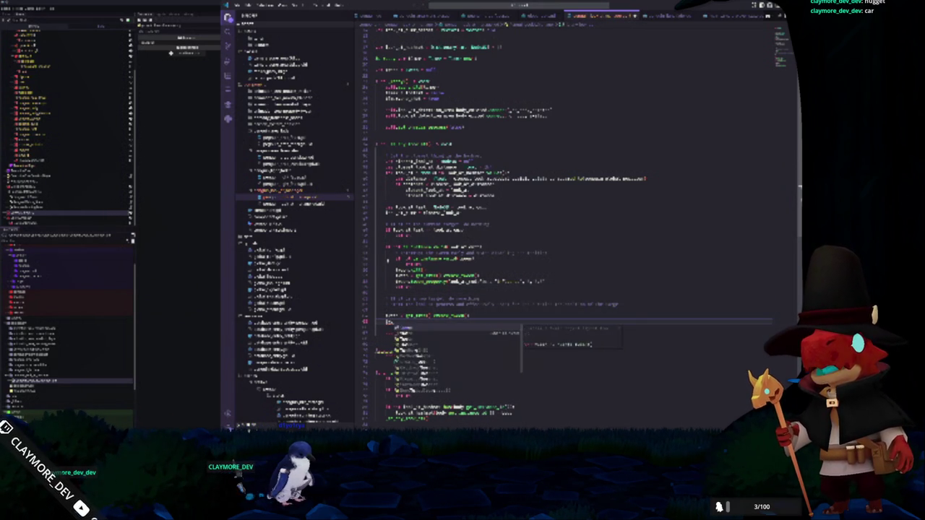
key("Tab")
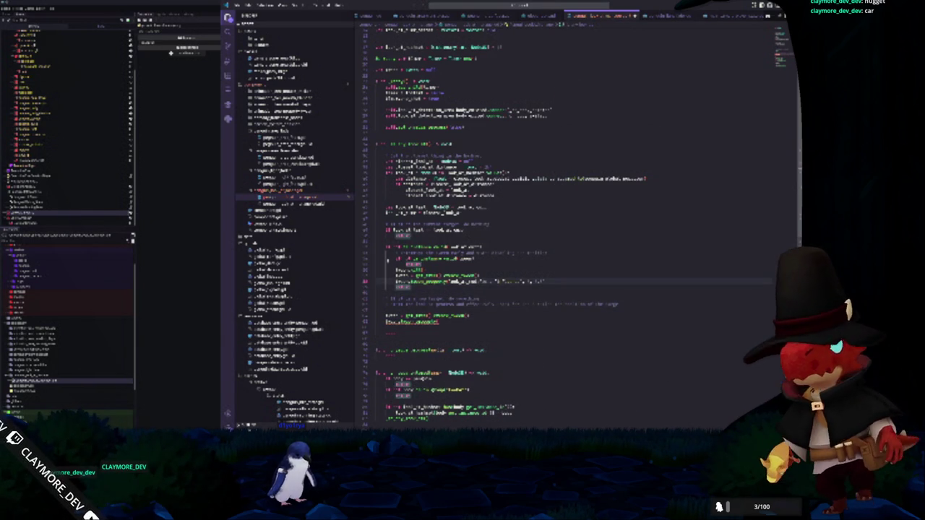
left_click_drag(411, 281, 526, 281)
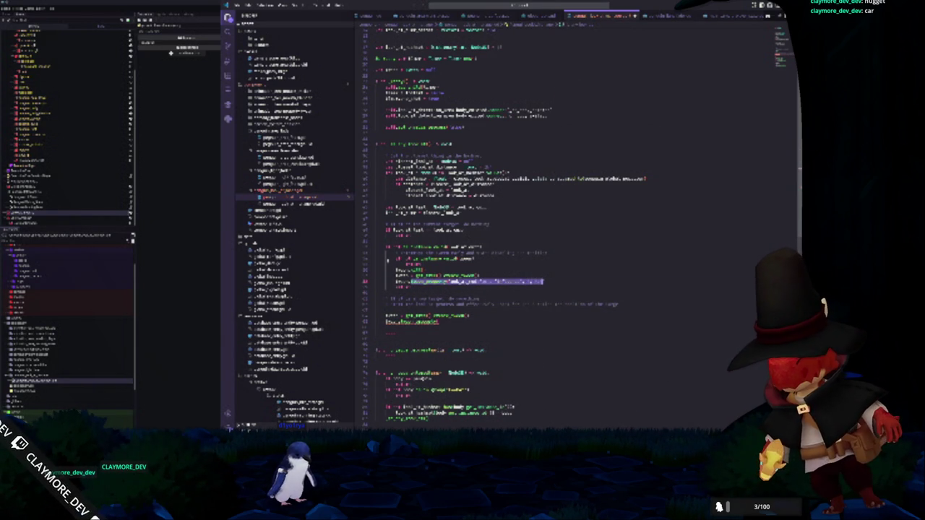
double_click(420, 322)
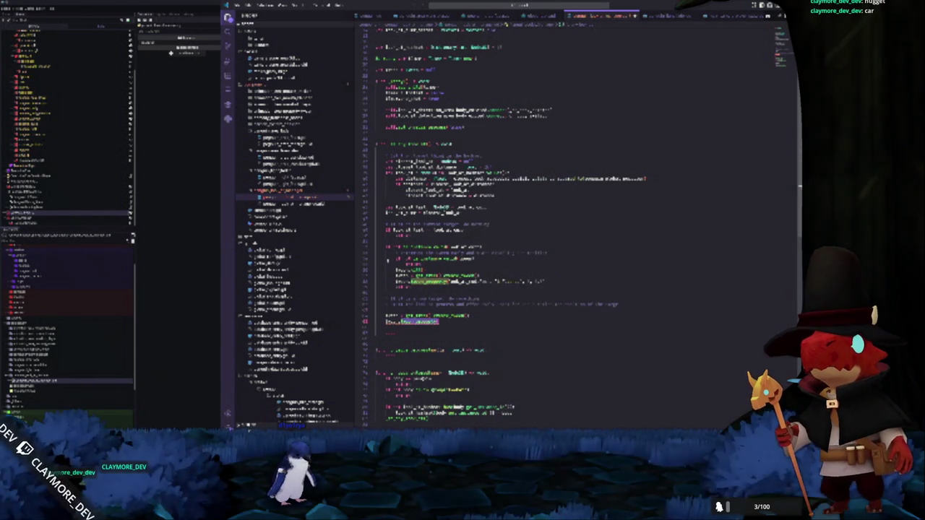
key("ctrl+v")
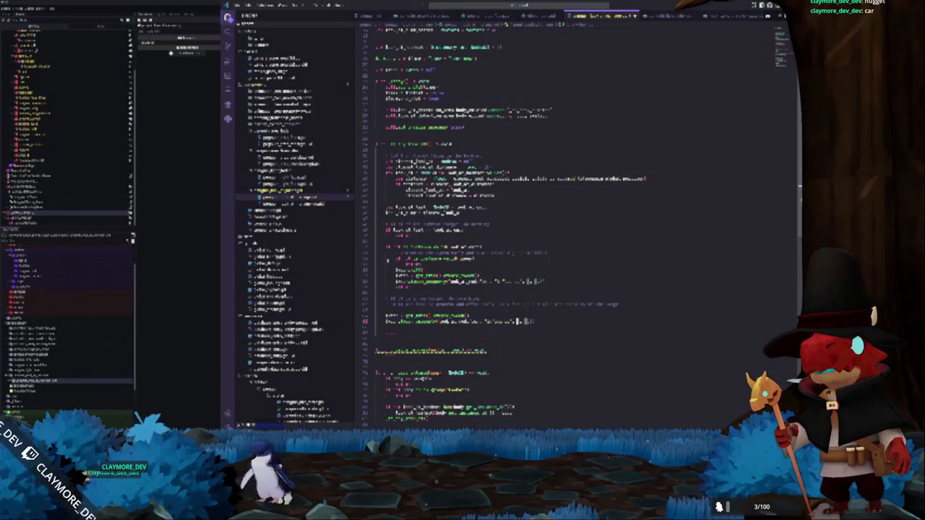
Add the line emit_signal("start_game", level_name) below the pasted call
left_click(390, 311)
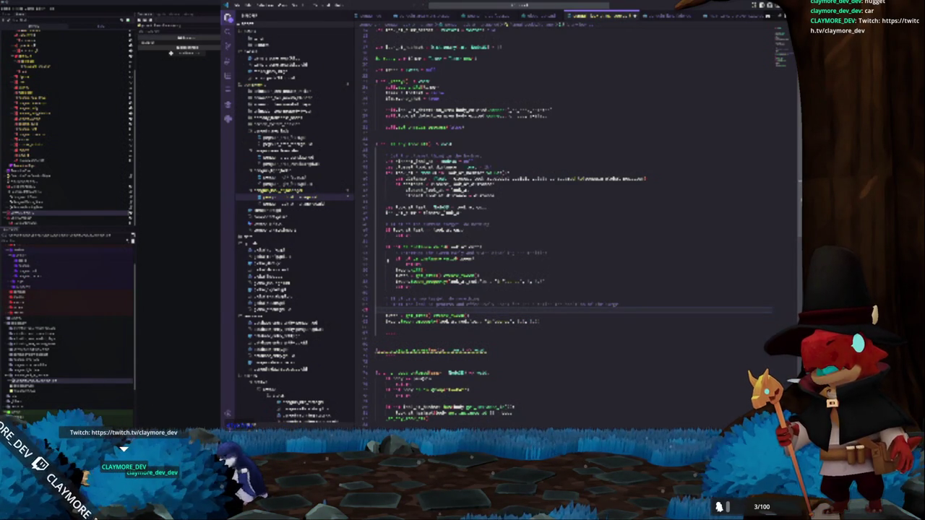
key("Up")
key("Up")
key("Up")
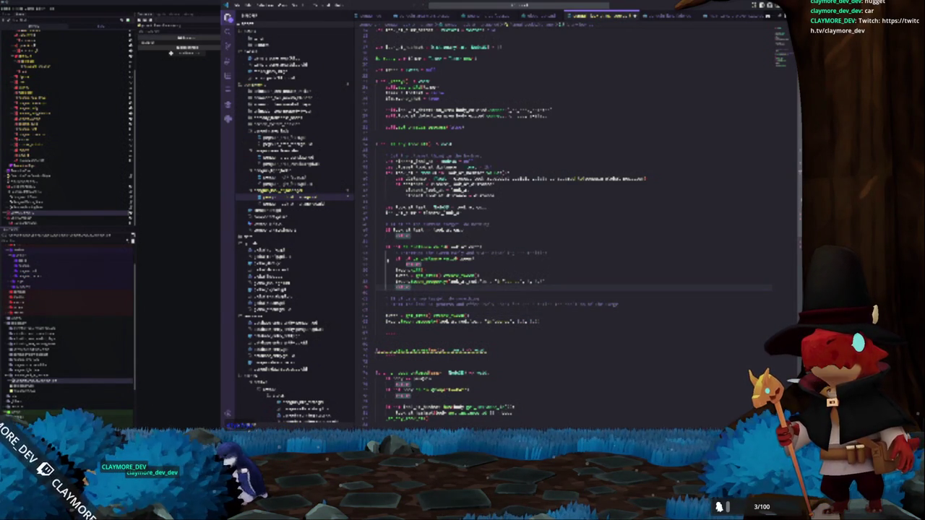
key("Return")
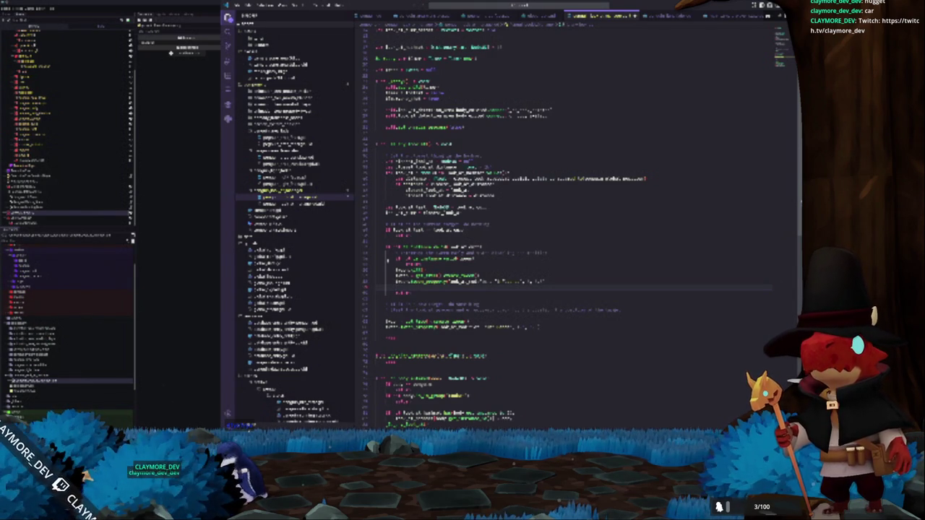
key("BackSpace")
key("Down")
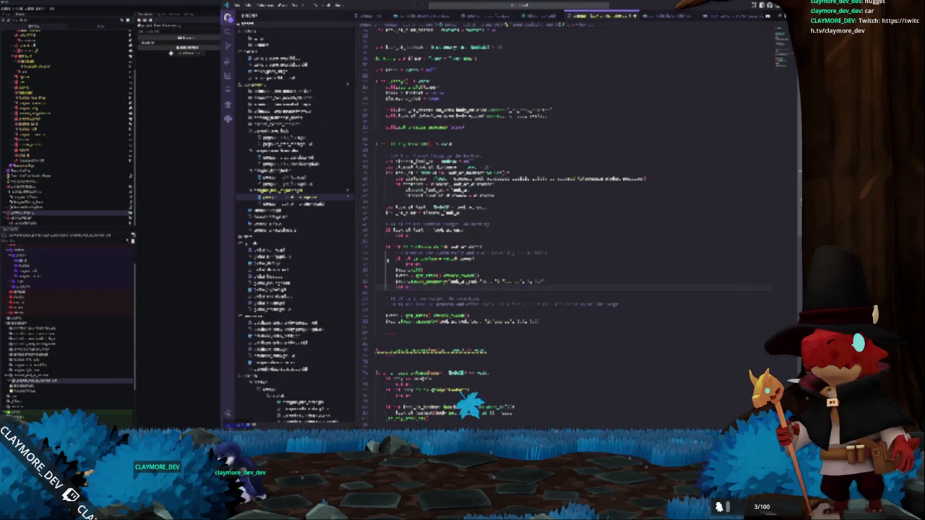
key("Down")
key("Down")
key("Down")
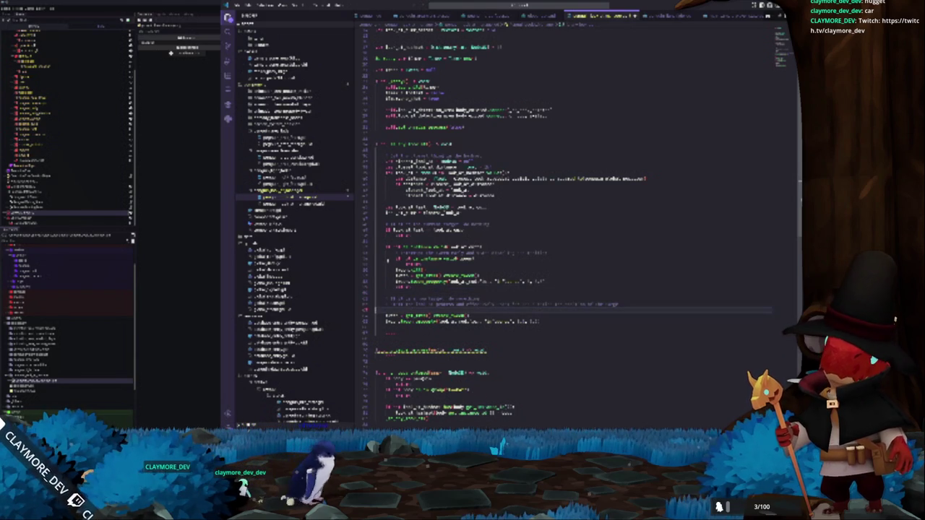
key("Return")
key("ctrl+v")
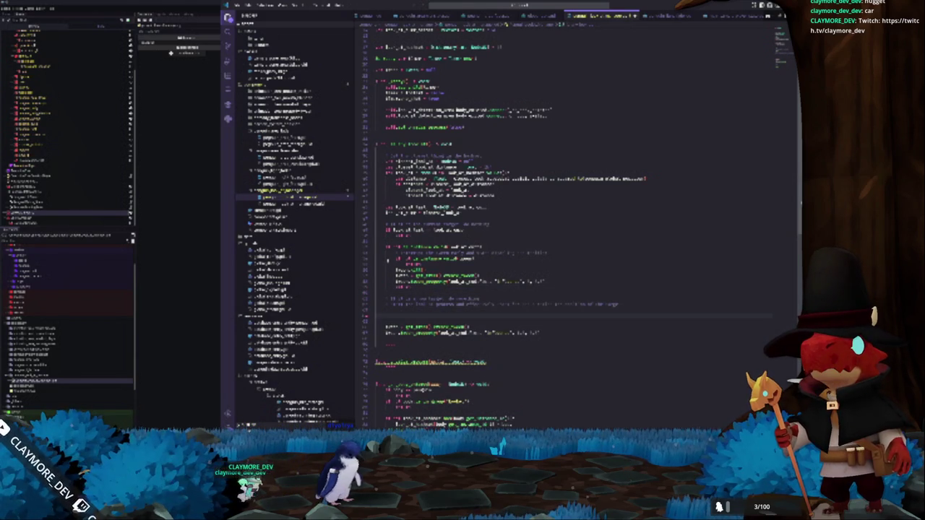
type("emit_signal(\"")
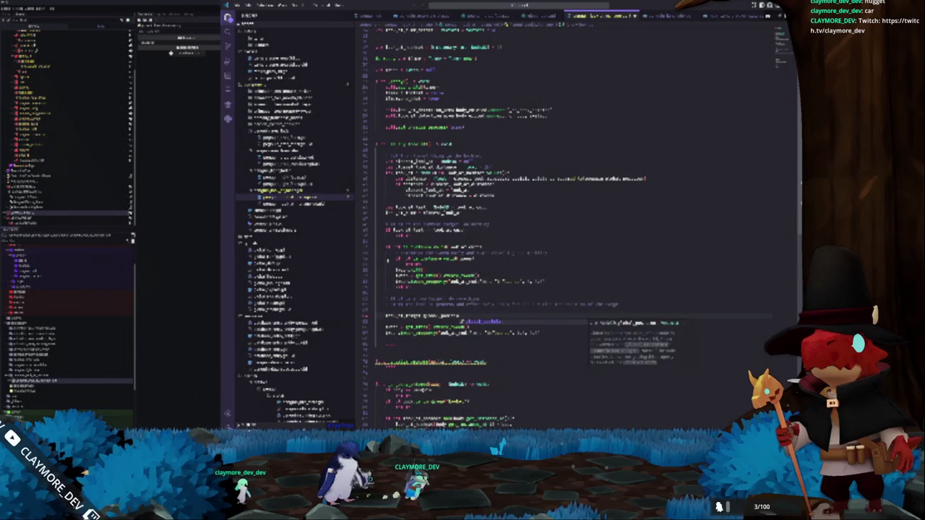
type("start_game\"")
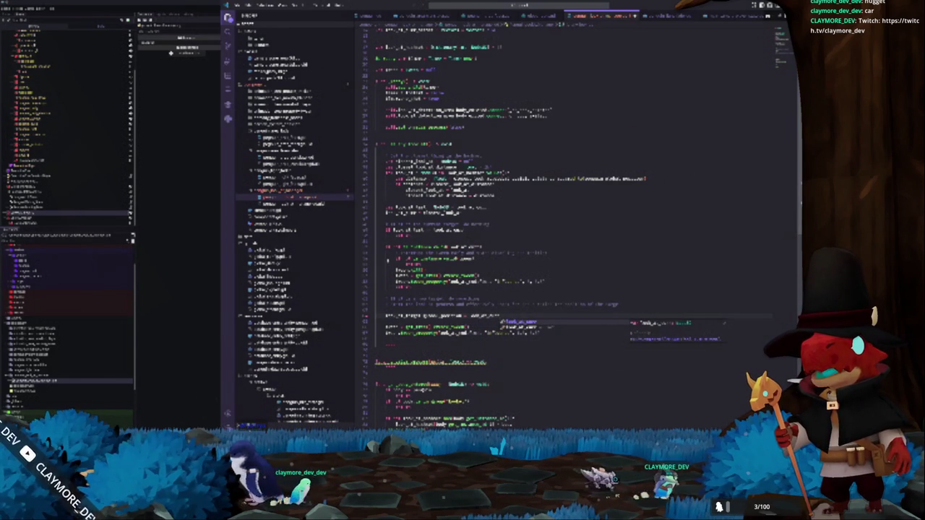
type(", level_name)")
key("Return")
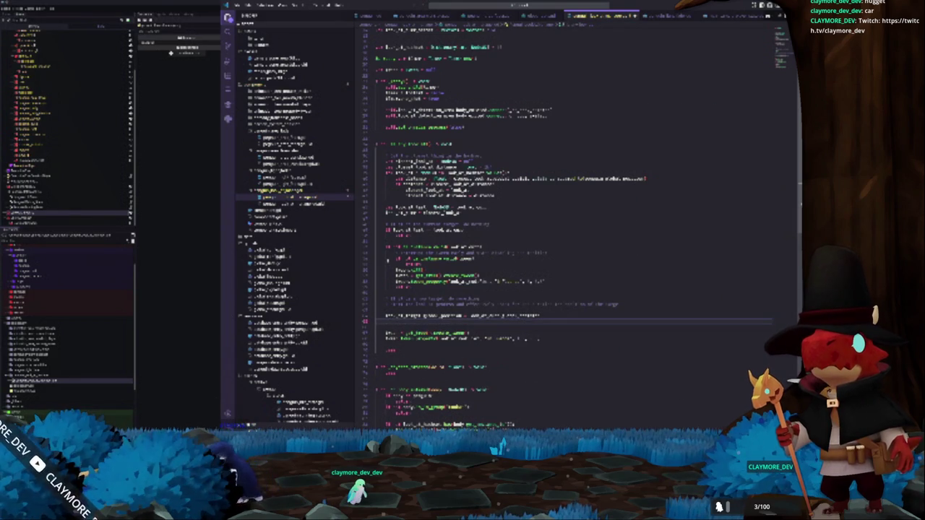
Add load_level(level_name) and append ', level_name)' to the line above it
type("load_lev")
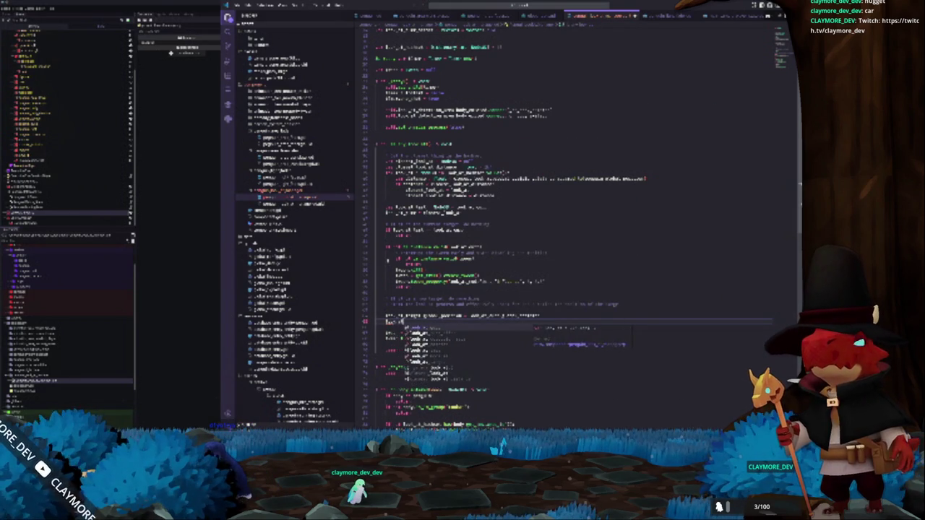
type("el(level_name)")
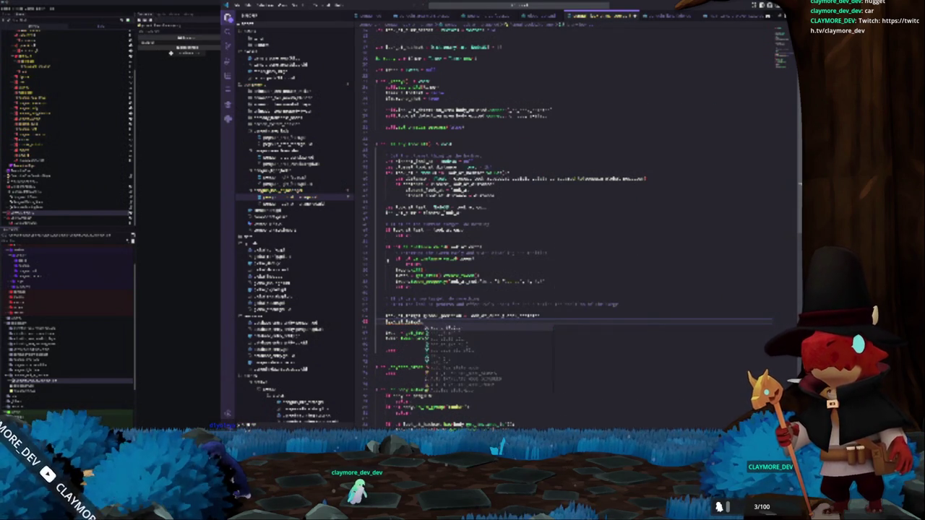
left_click(521, 316)
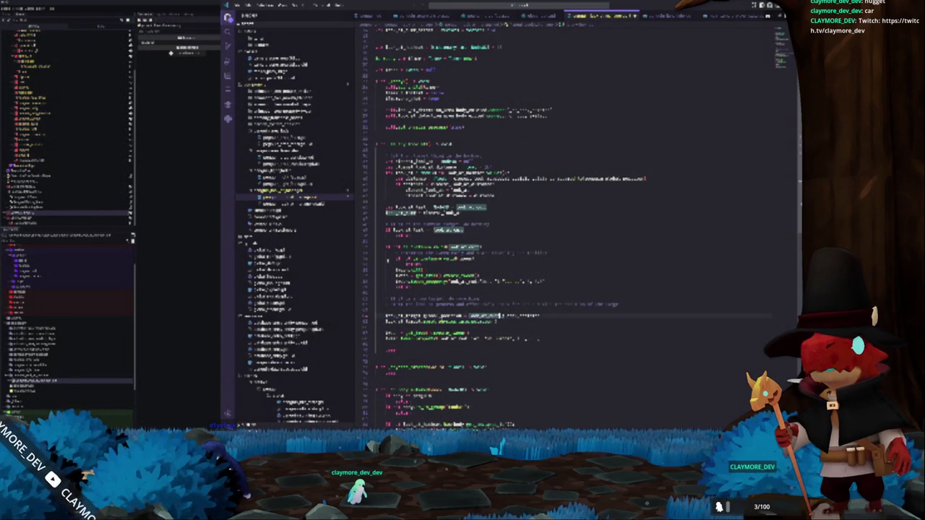
type(", lev")
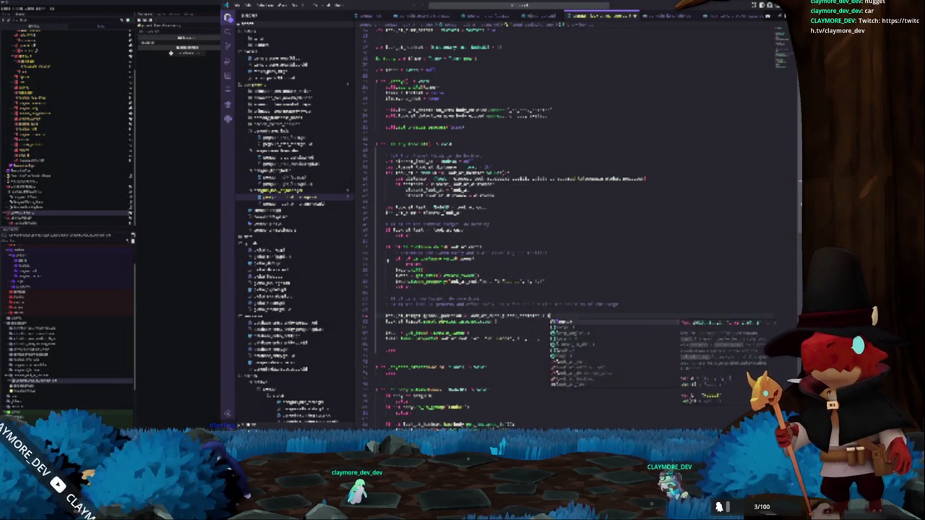
type("el_name)")
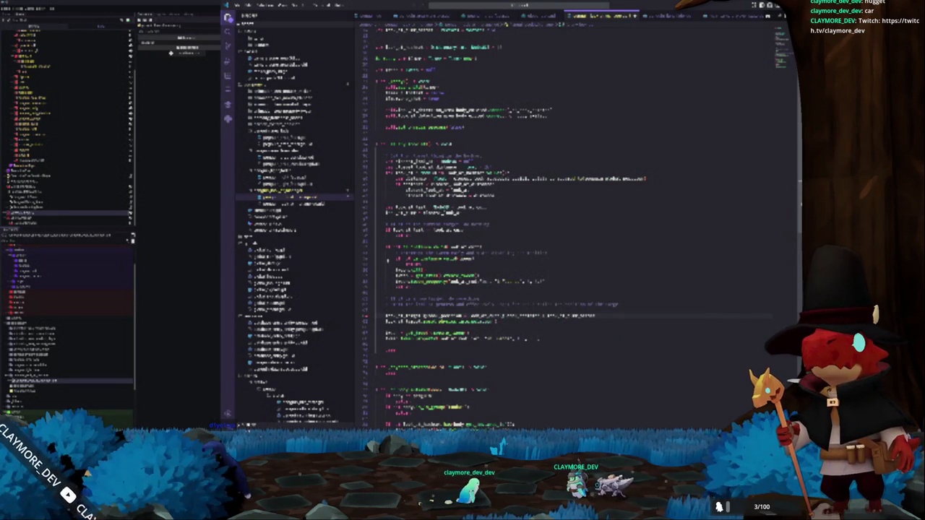
Insert 'if is_on_floor() and is_on_wall() and is_on_ceiling():' with an '= 0* delta' body line
key("Up")
key("Return")
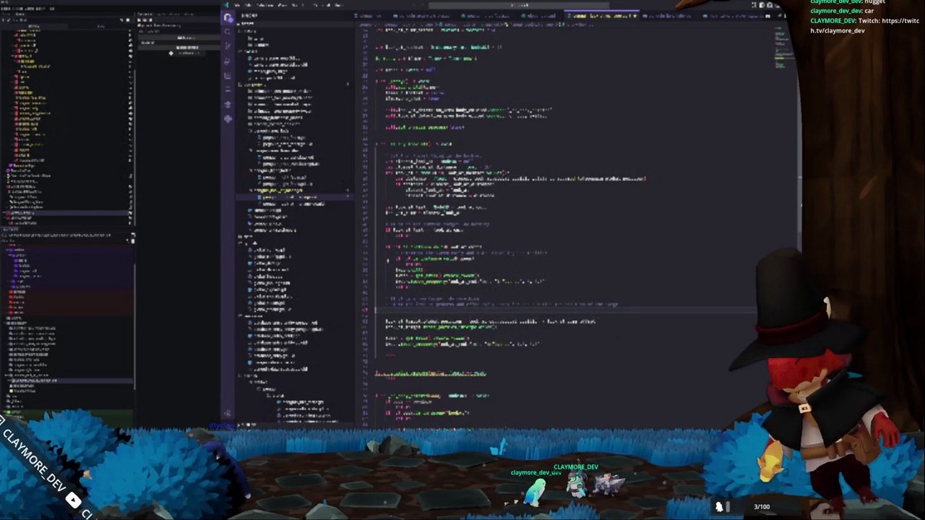
type("if")
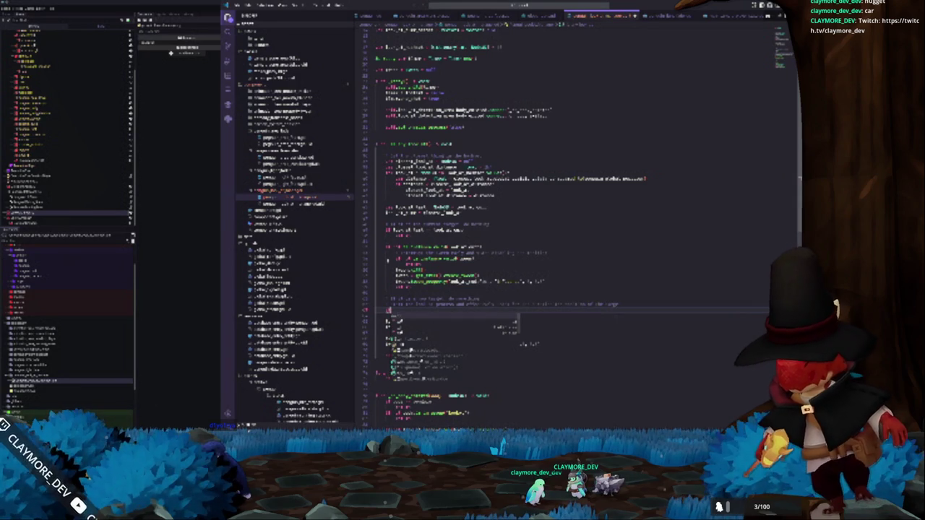
type(" is_on")
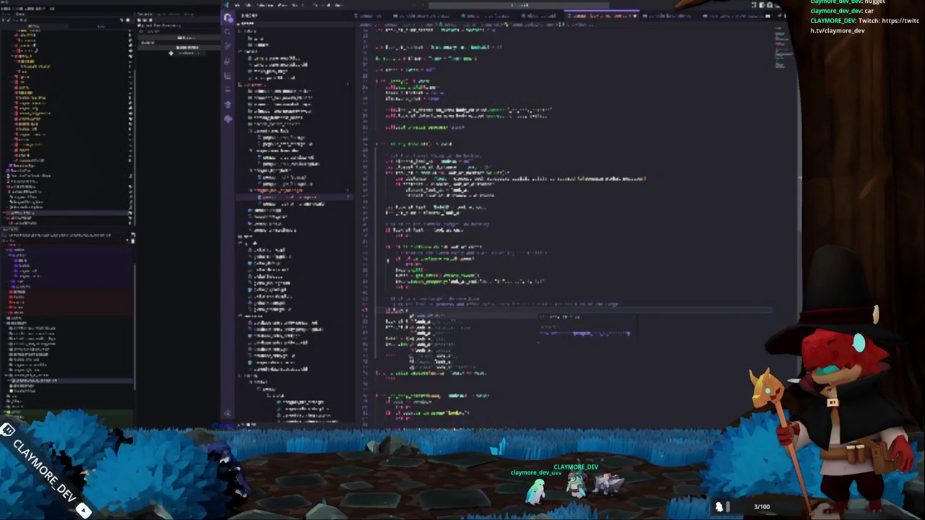
type("_floor")
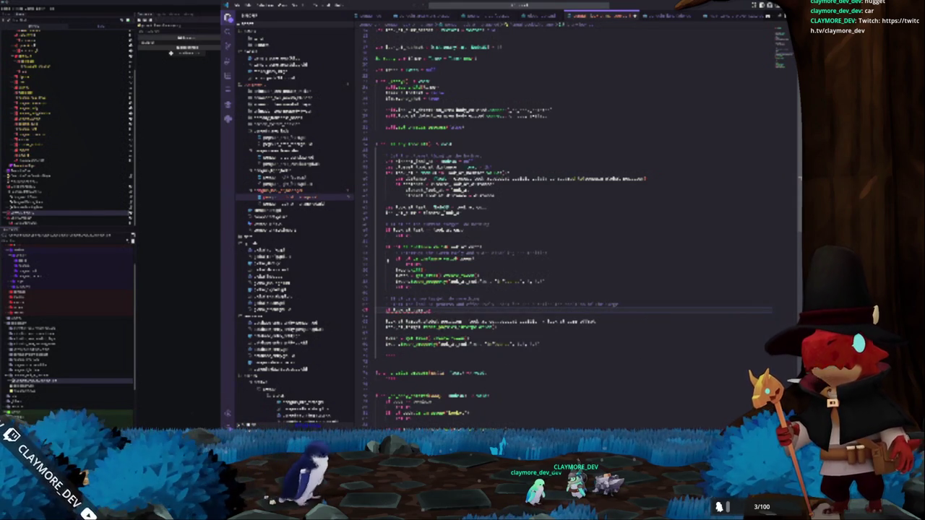
type("() and i")
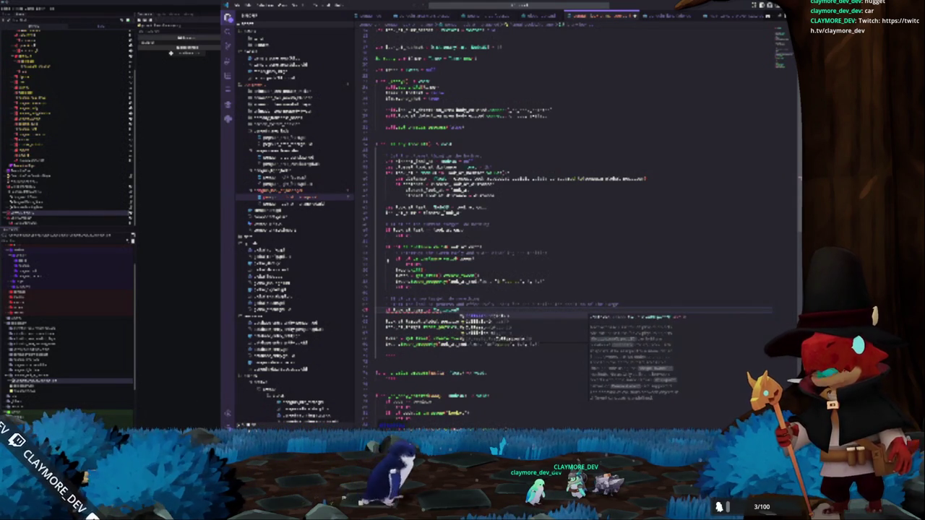
type("s_on_wall() and ")
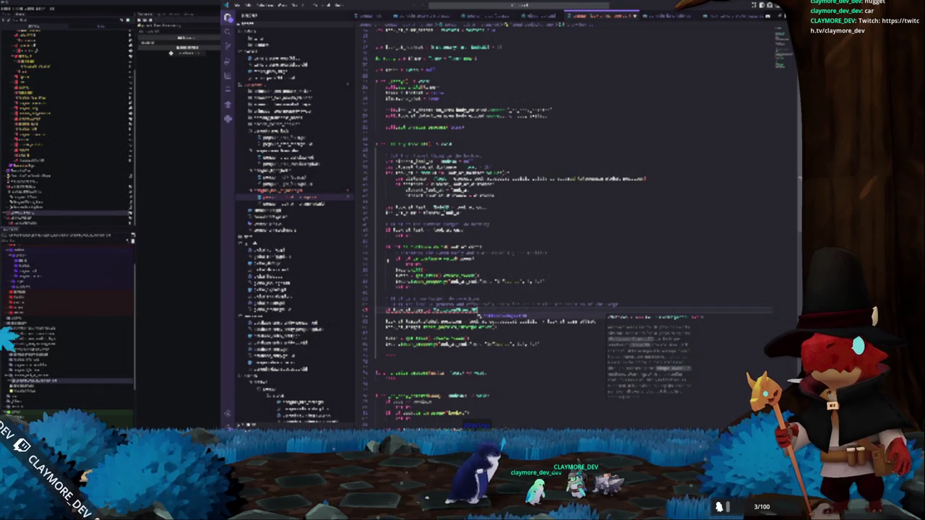
type("is_on_ceiling():")
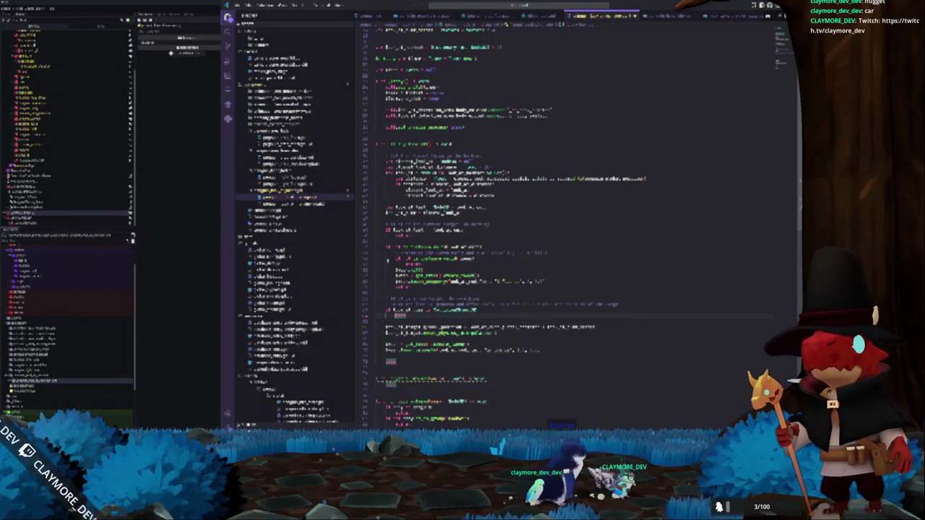
key("Return")
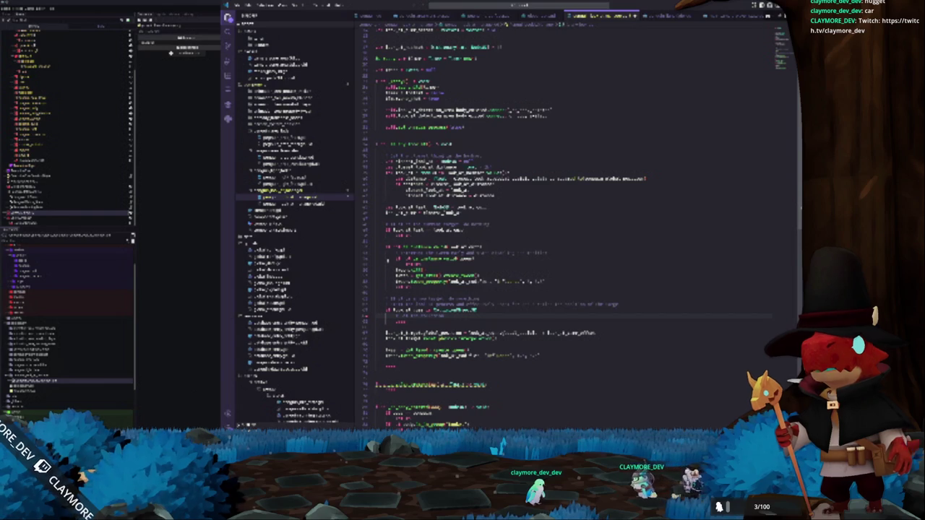
type("= 0")
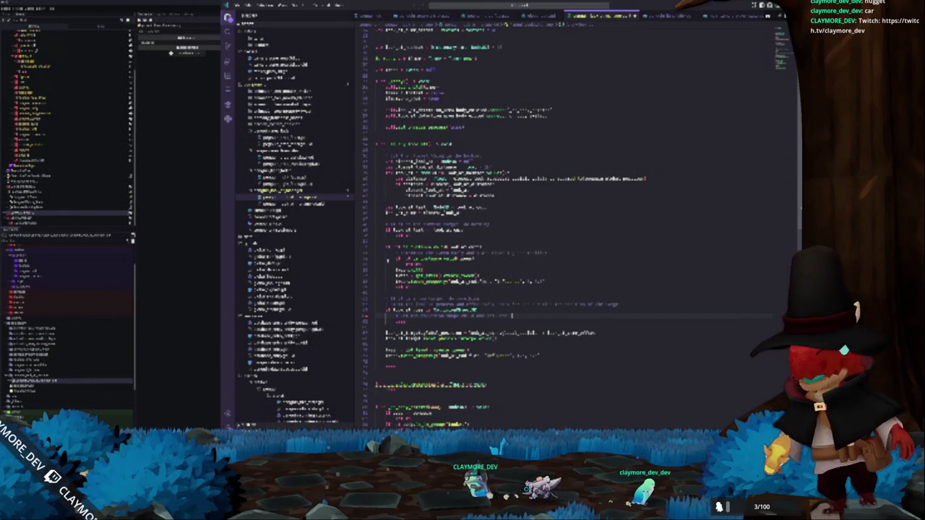
type("* delta")
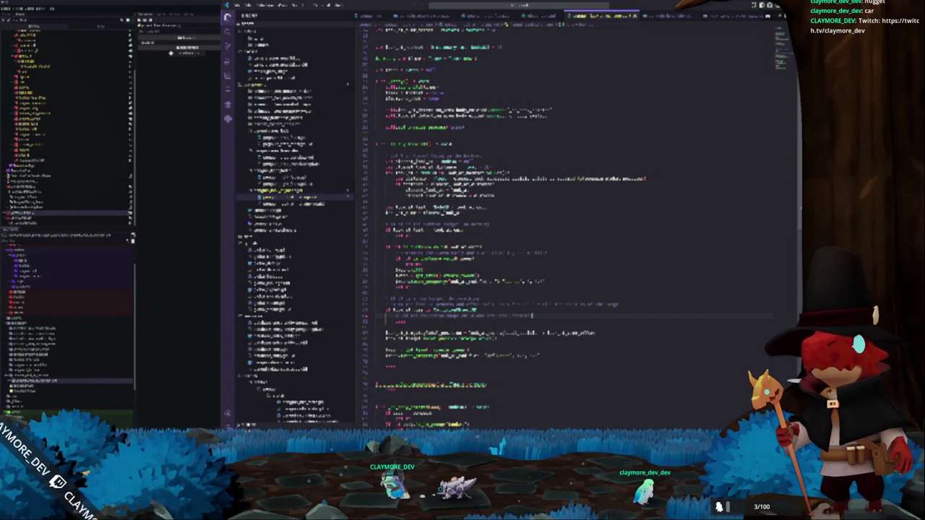
mouse_move(452, 278)
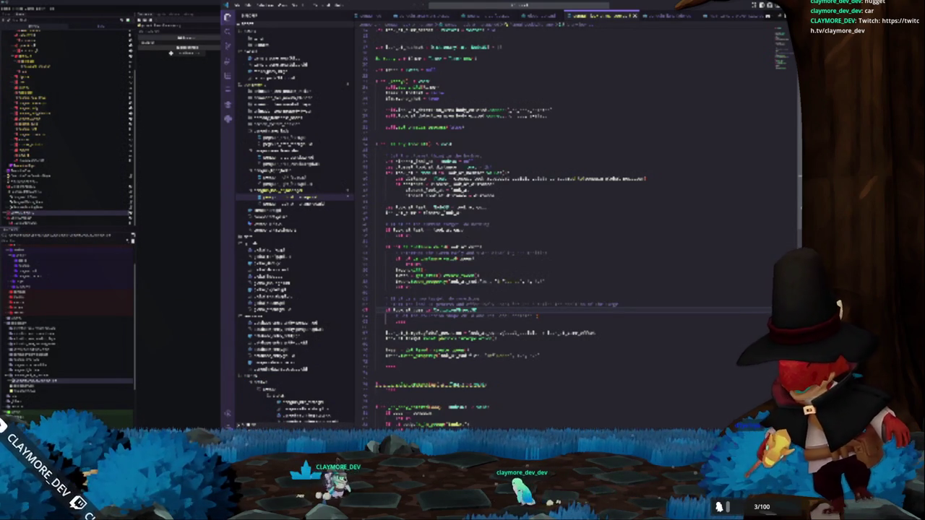
double_click(503, 315)
double_click(523, 316)
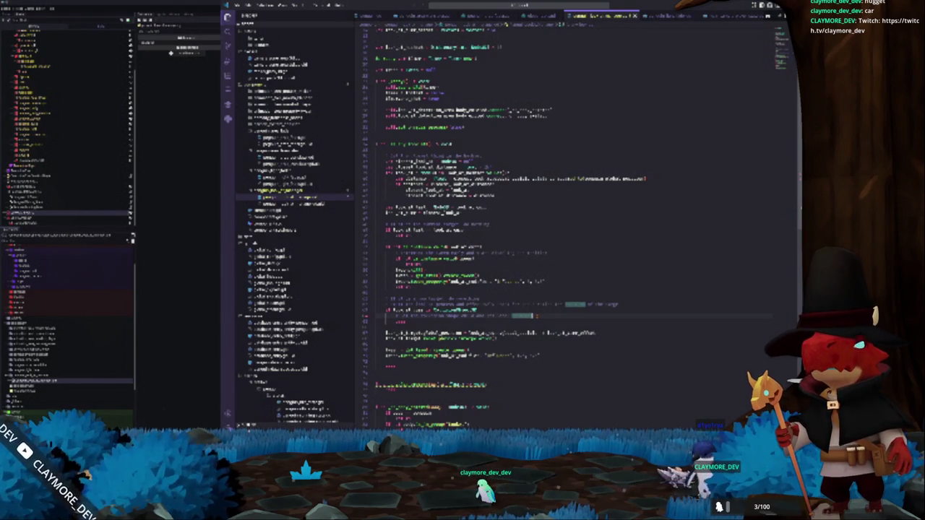
key("End")
key("Return")
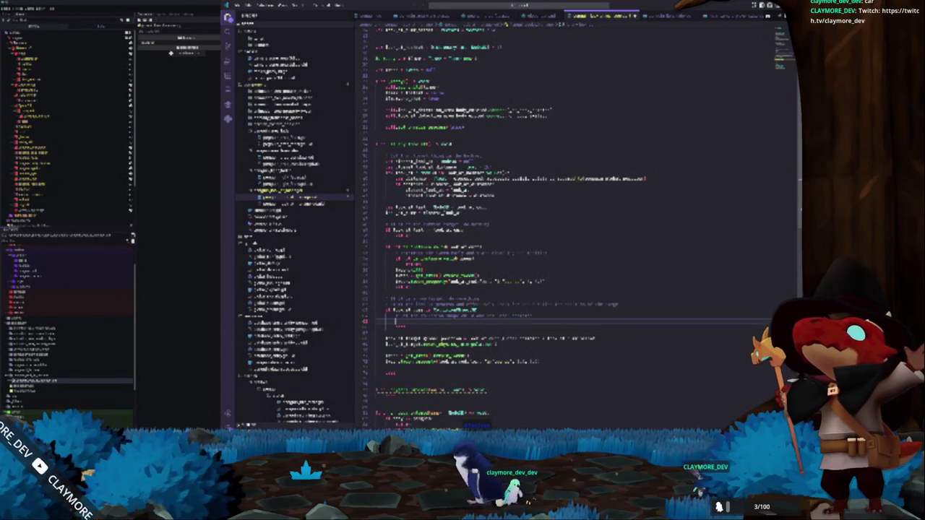
Write the self.player.global_position.distance_to(mouse_position) check, followed by an if line using normalized()
type("self.player")
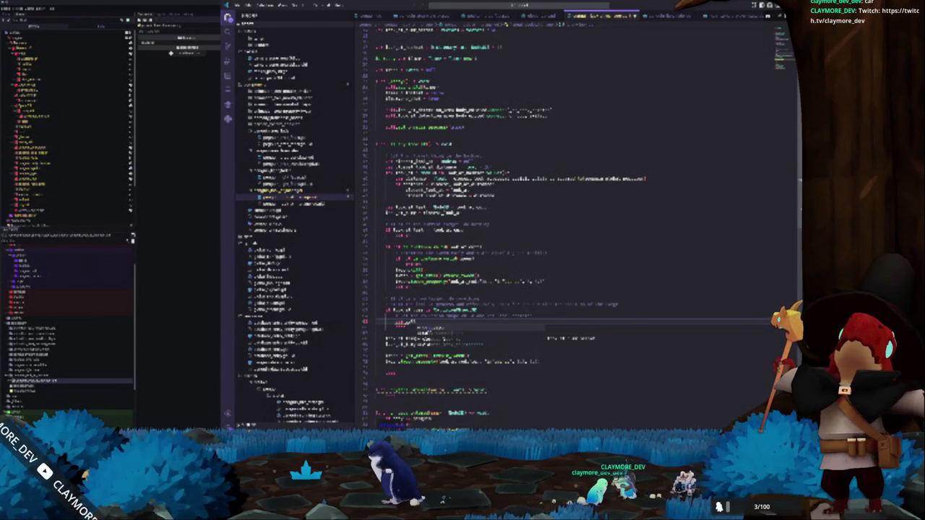
key("Return")
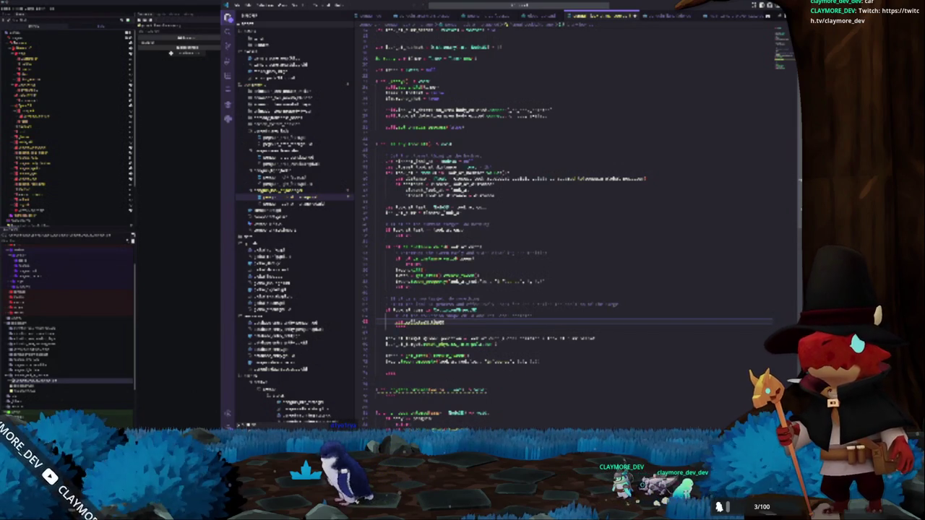
type(".global_pos")
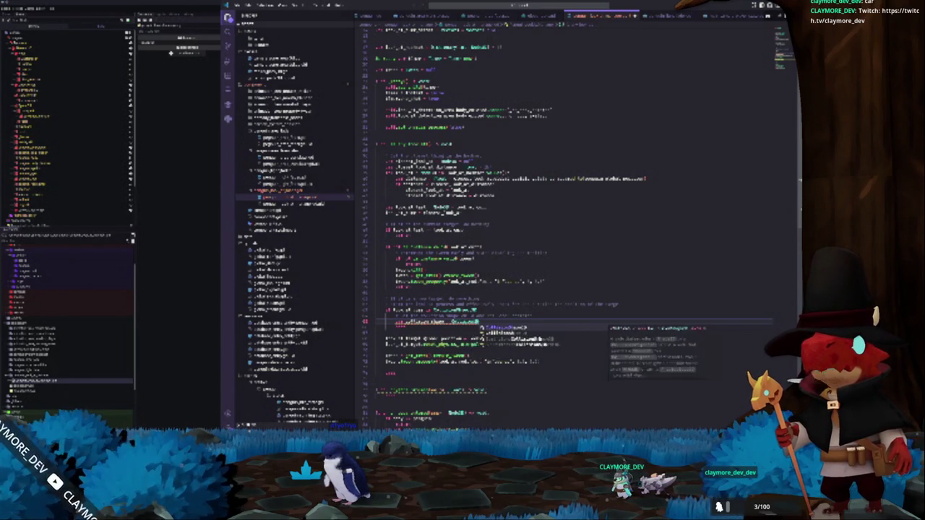
key("Return")
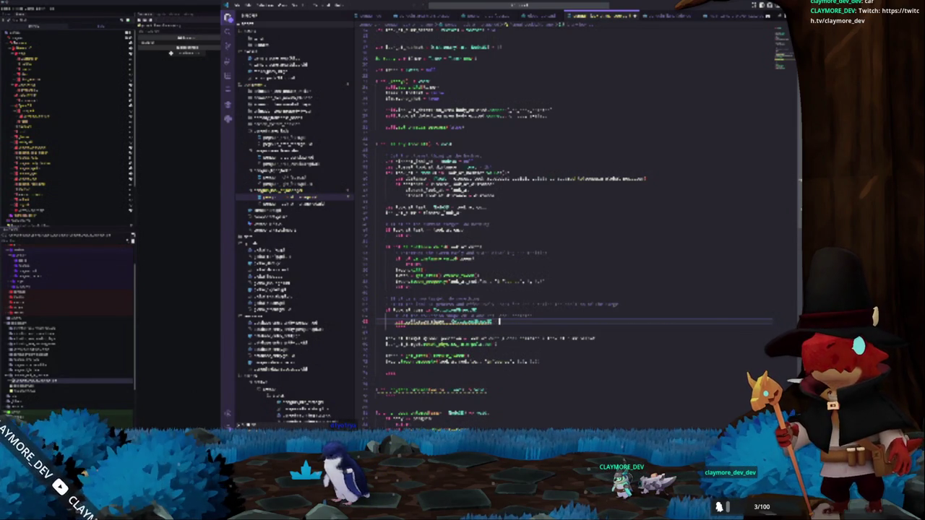
type(".distance_to")
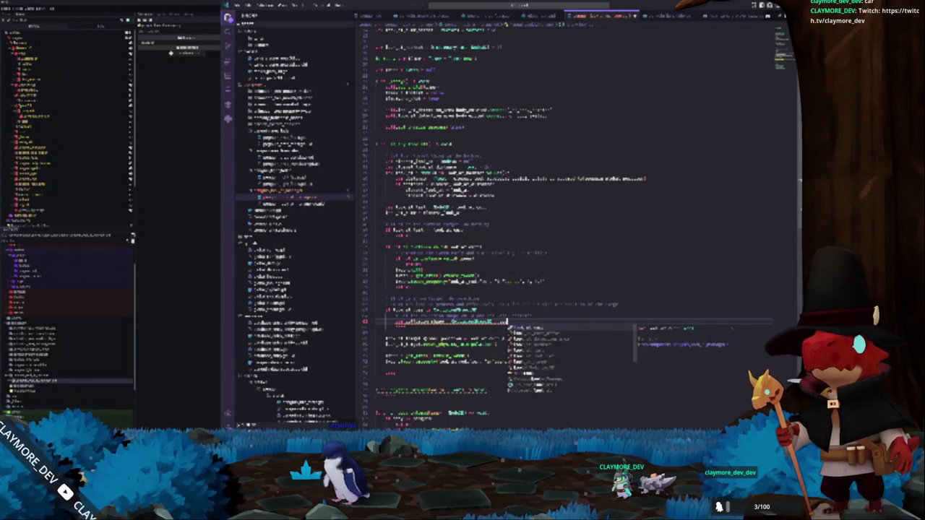
type("(mouse_pos")
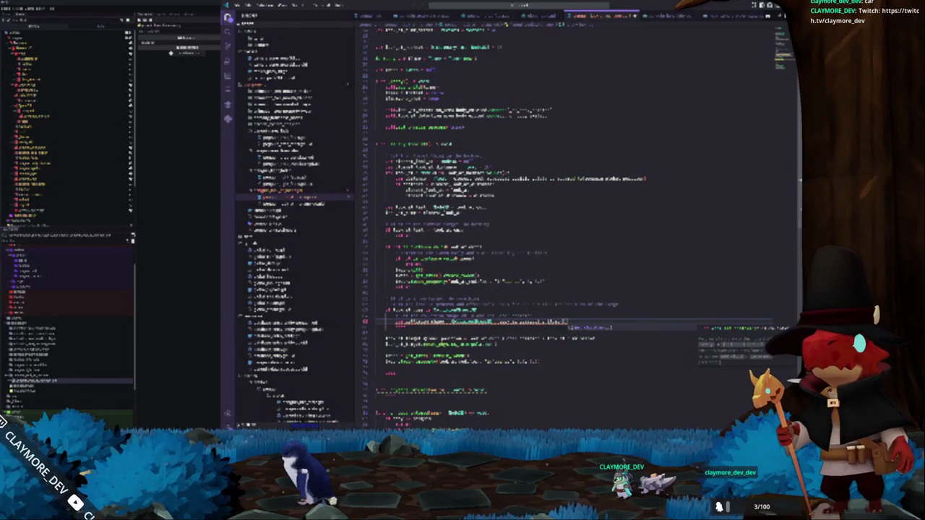
type("ition)")
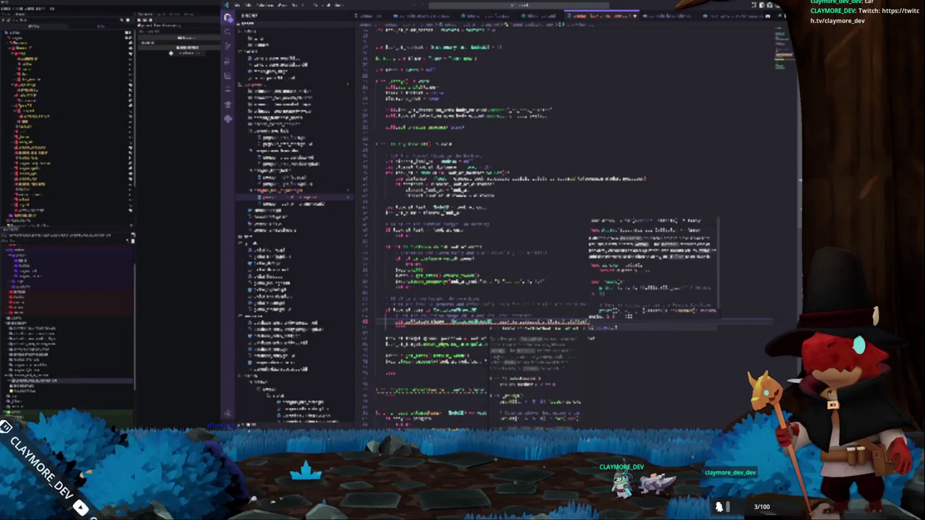
key("Return")
type("if")
key("Return")
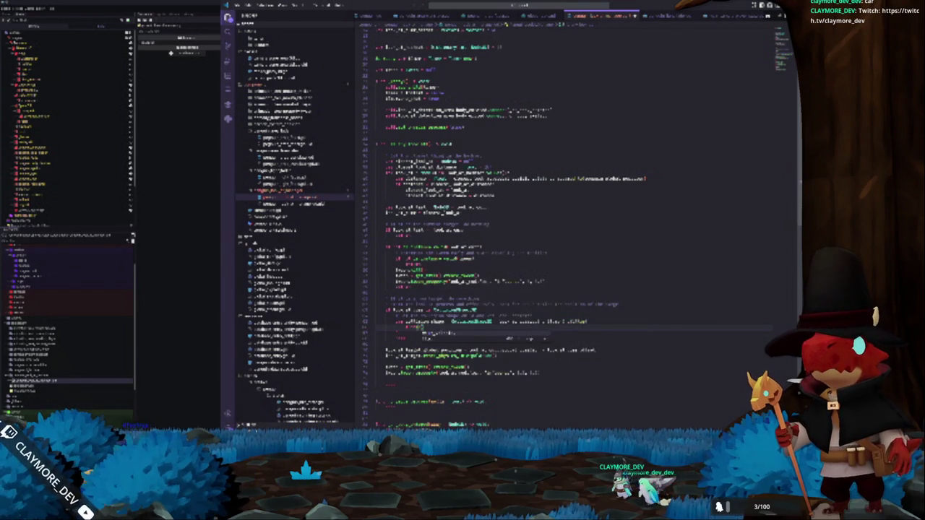
type("0)pos")
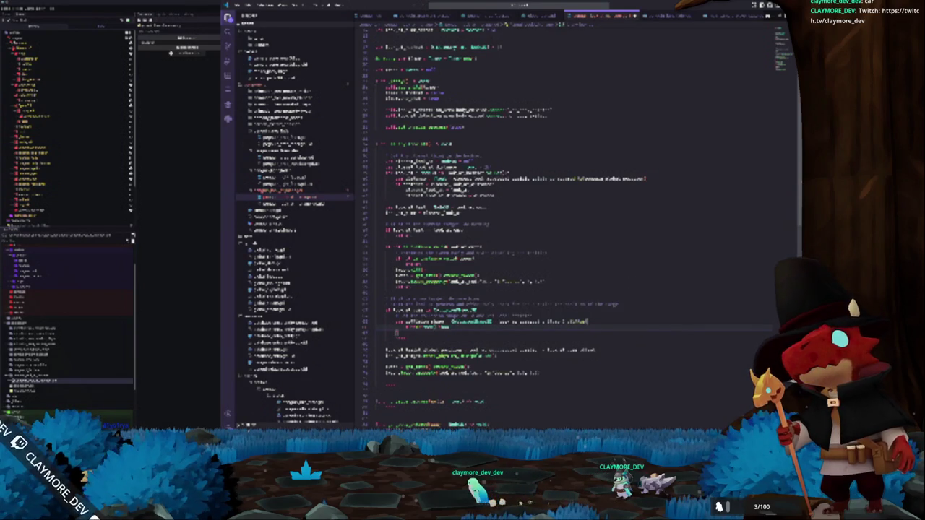
type("ition")
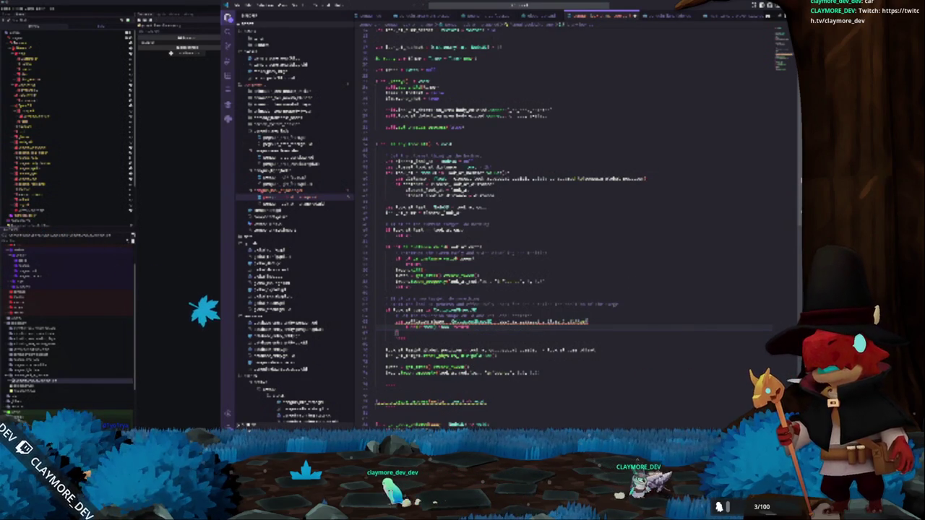
type(").normalized()")
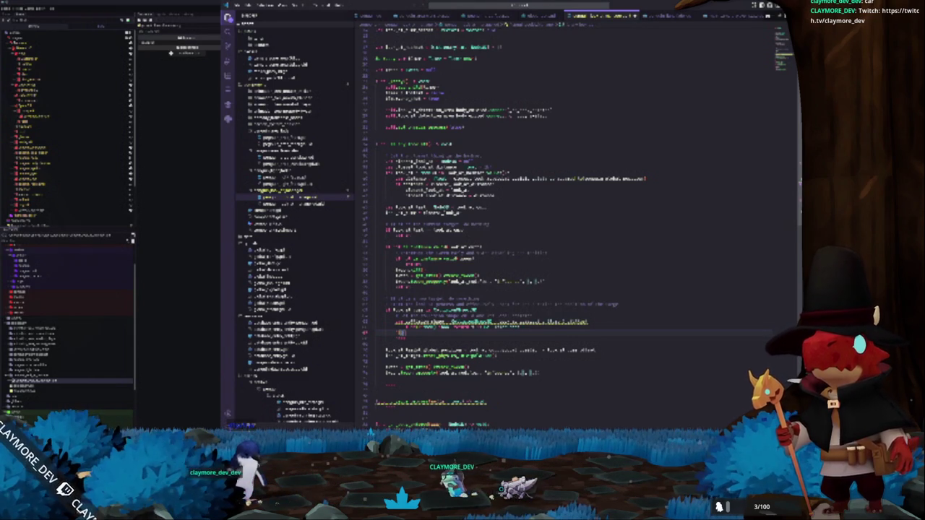
Add an emit_signal("item_changed", …) line, then test-run the game with F5
left_click(399, 323)
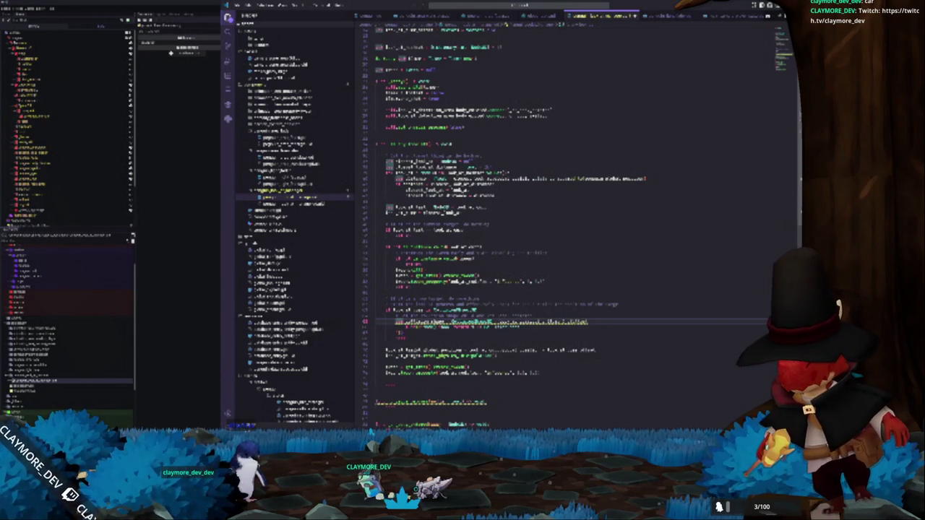
mouse_move(401, 322)
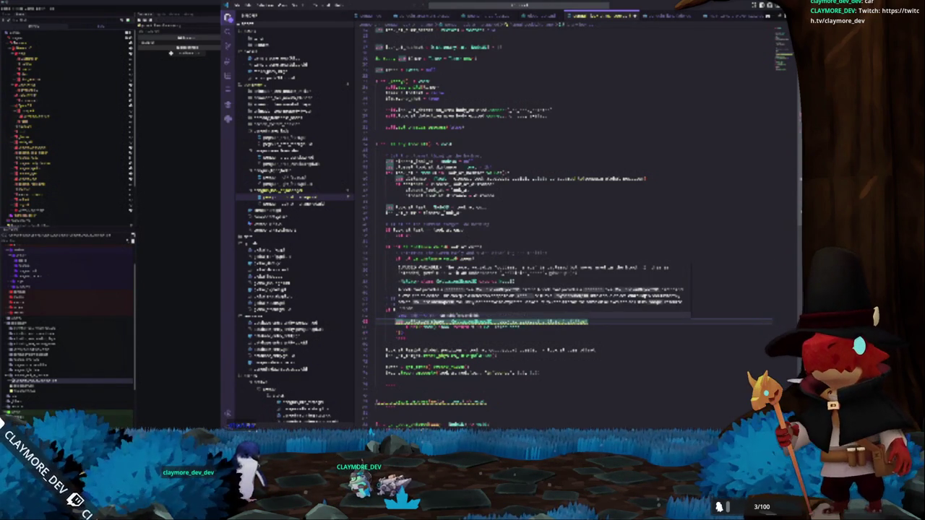
key("Return")
type("emit_signal(")
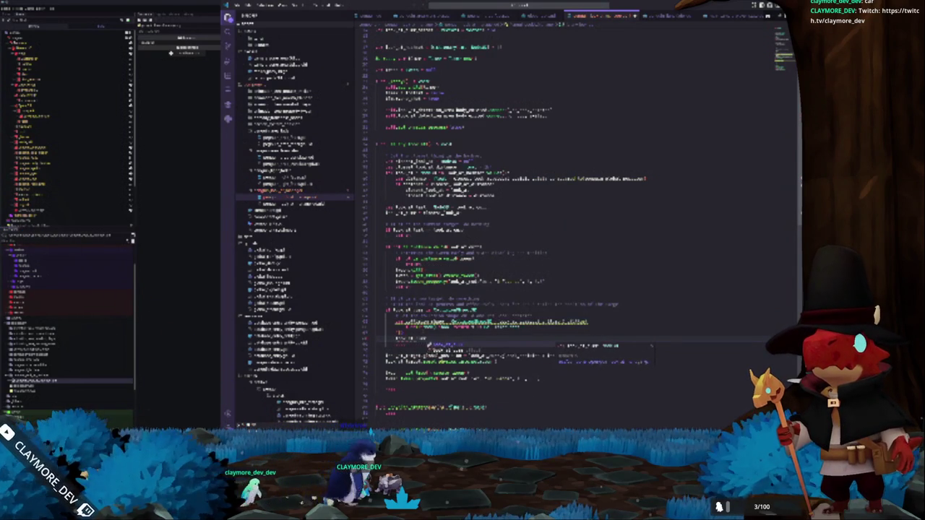
key("Escape")
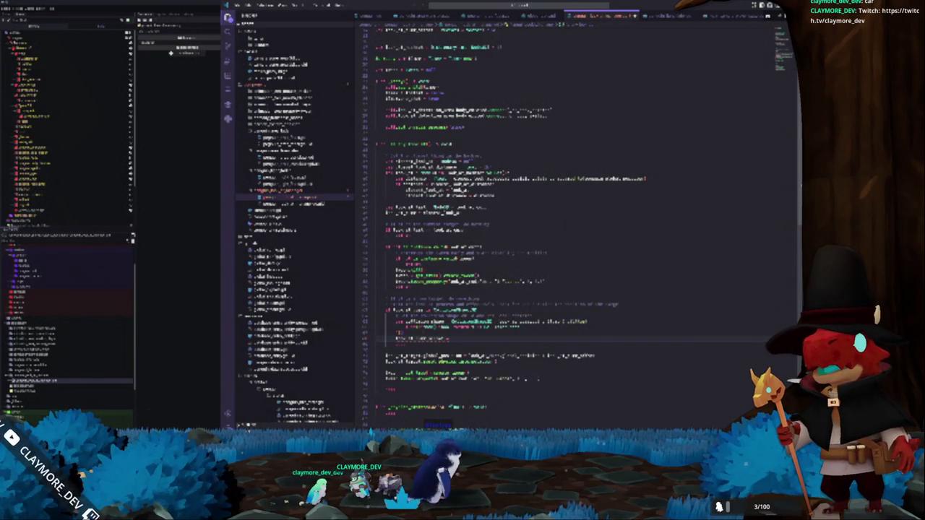
type("\"item_changed")
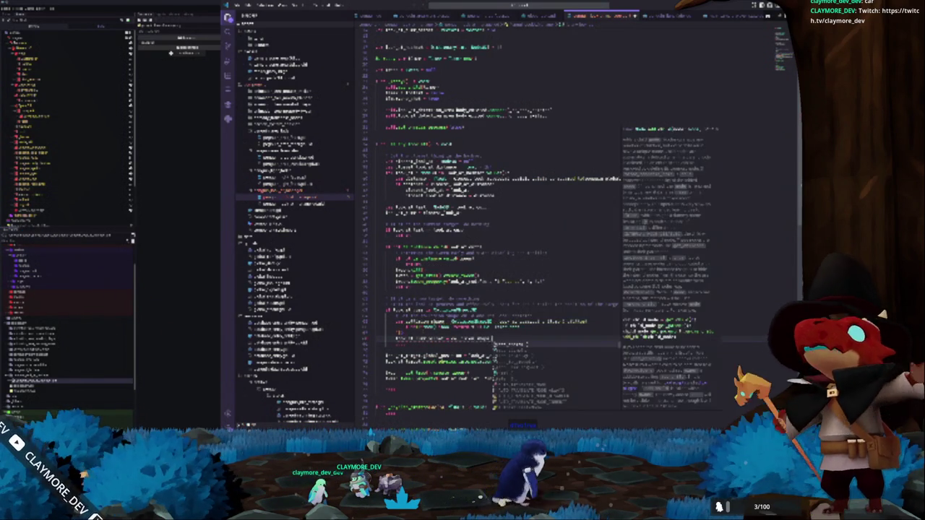
type("\", p")
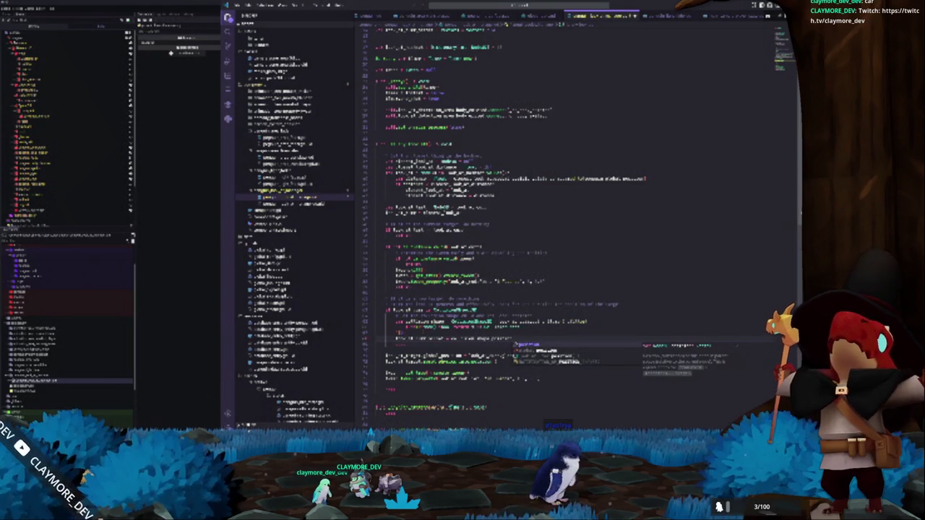
key("Escape")
key("ctrl+v")
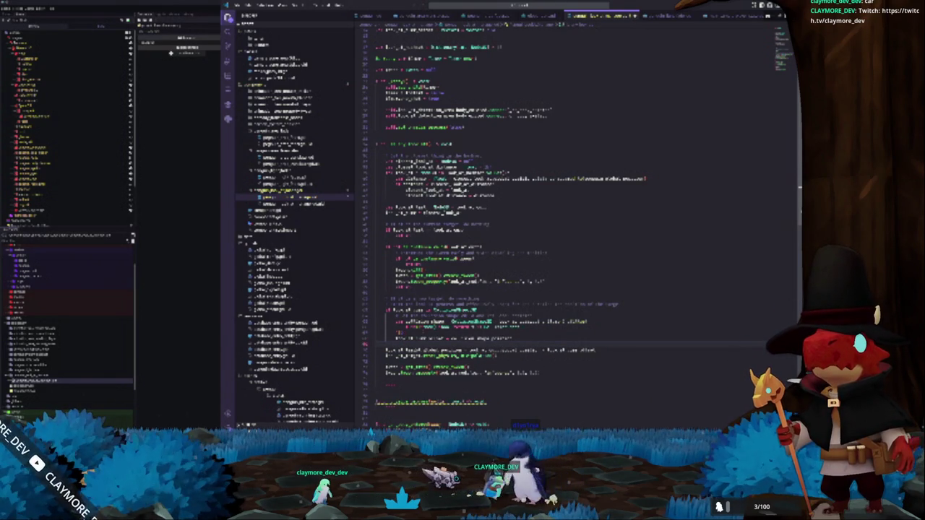
key("F5")
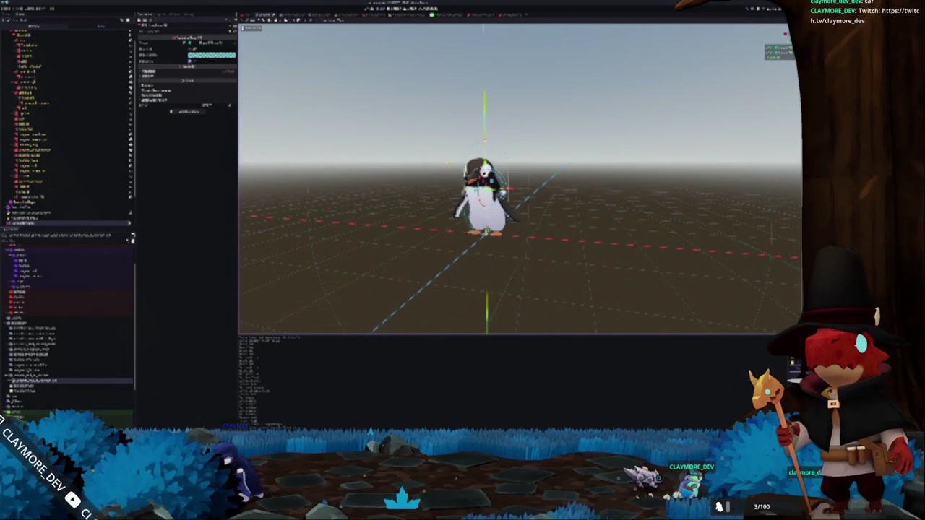
key("alt+Tab")
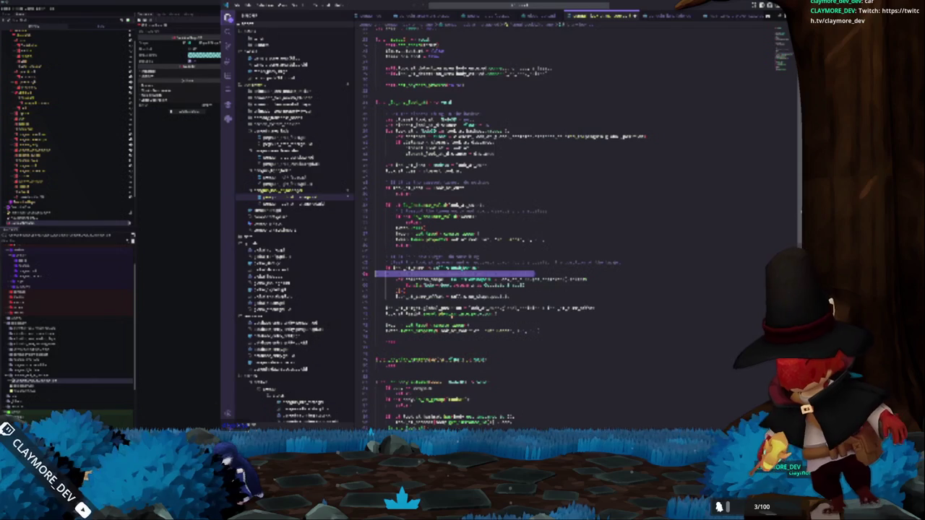
Undo the block rearrangement, restore the pasted code, and add blank lines below it
key("ctrl+z")
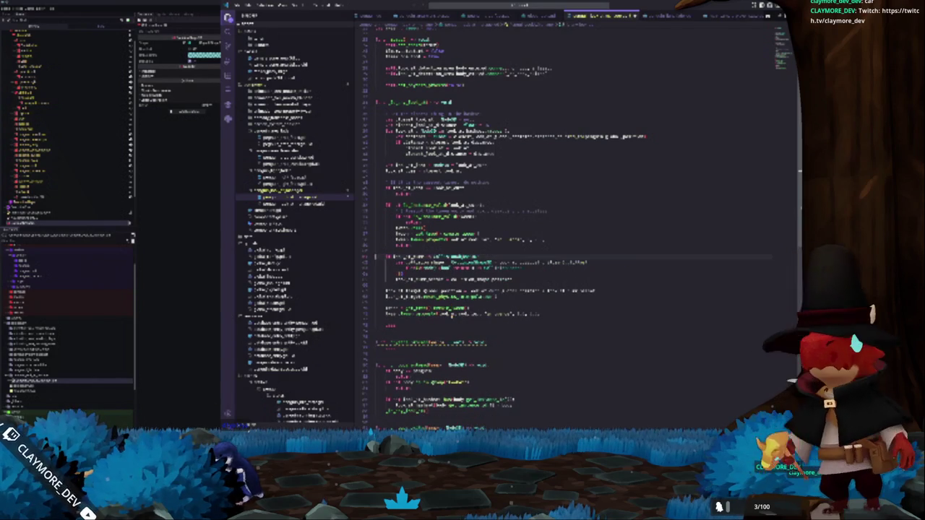
key("ctrl+z")
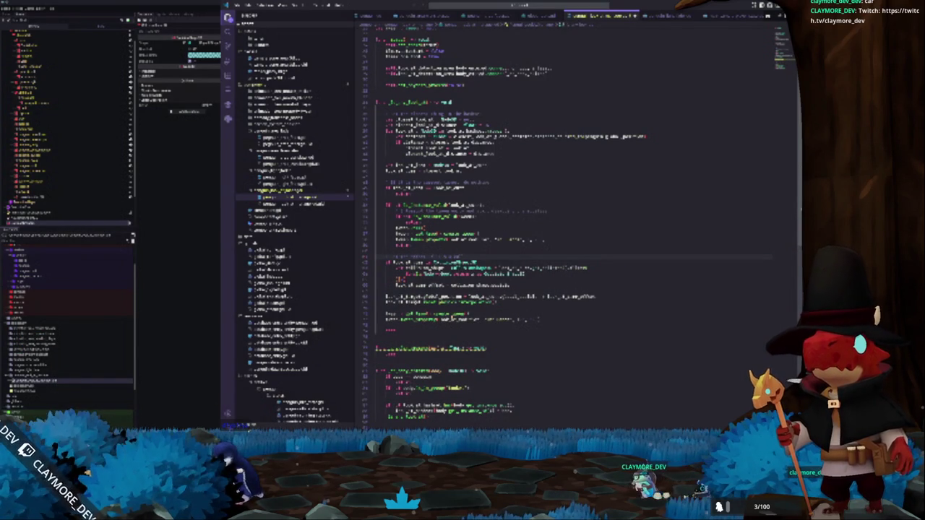
left_click(375, 279)
key("ctrl+v")
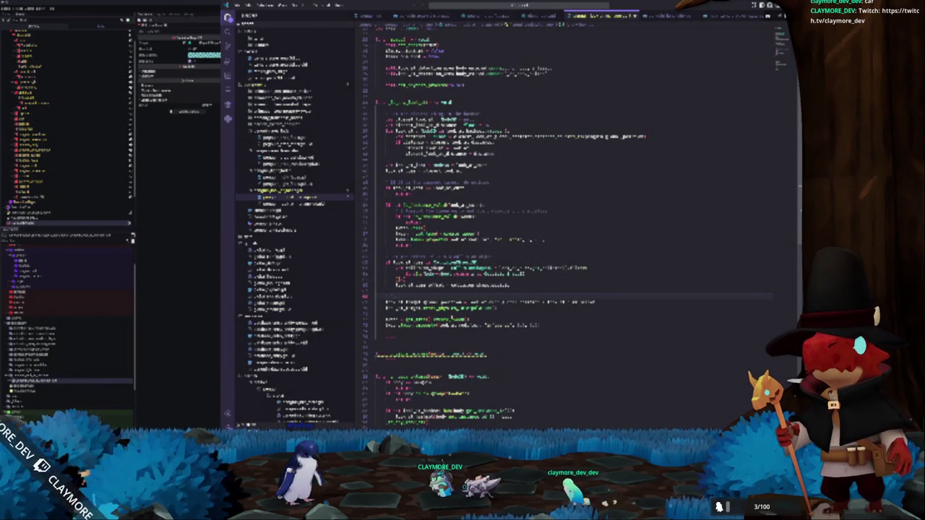
key("Down")
key("Down")
key("Down")
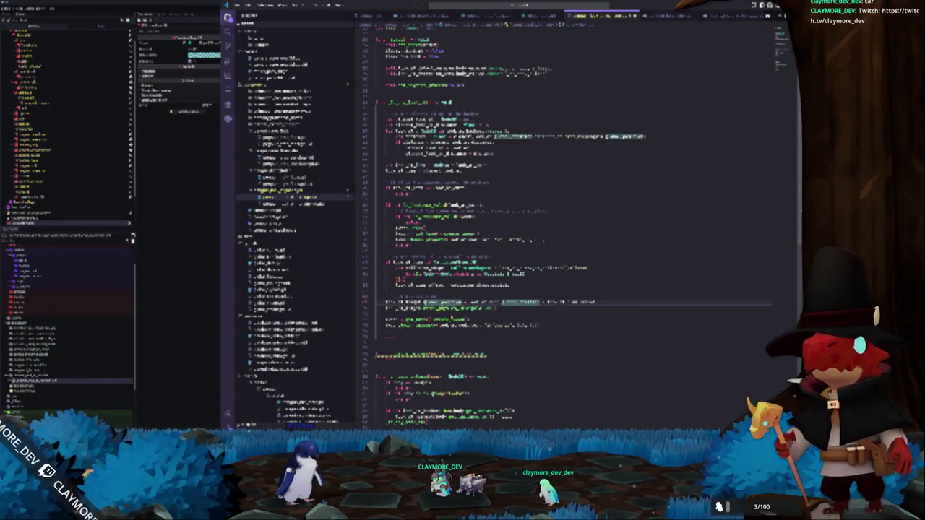
key("Return")
key("Return")
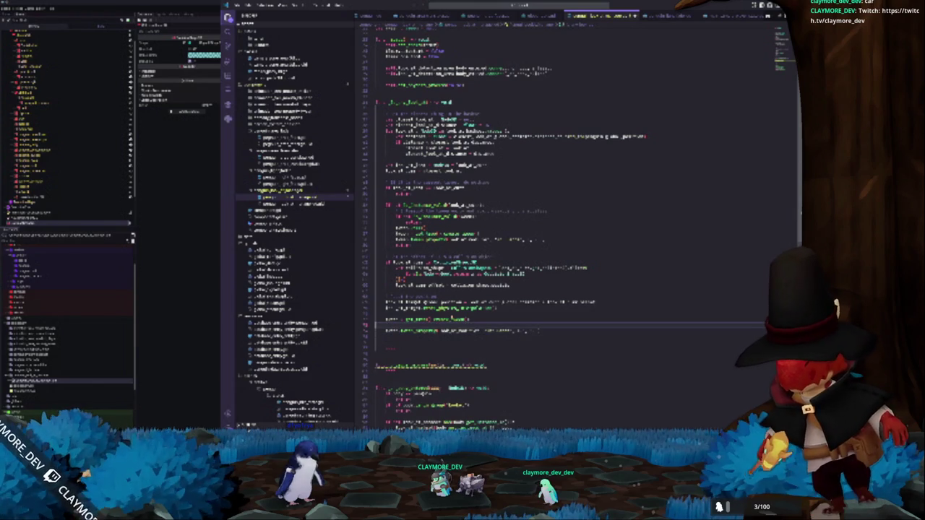
scroll(454, 303, "down", 3)
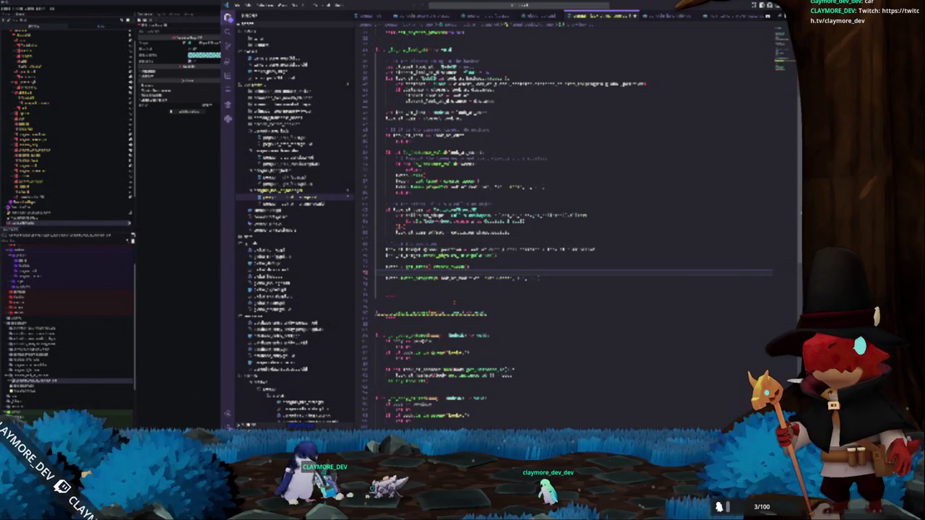
Complete a self.get_ method call with a (get) argument
type("self")
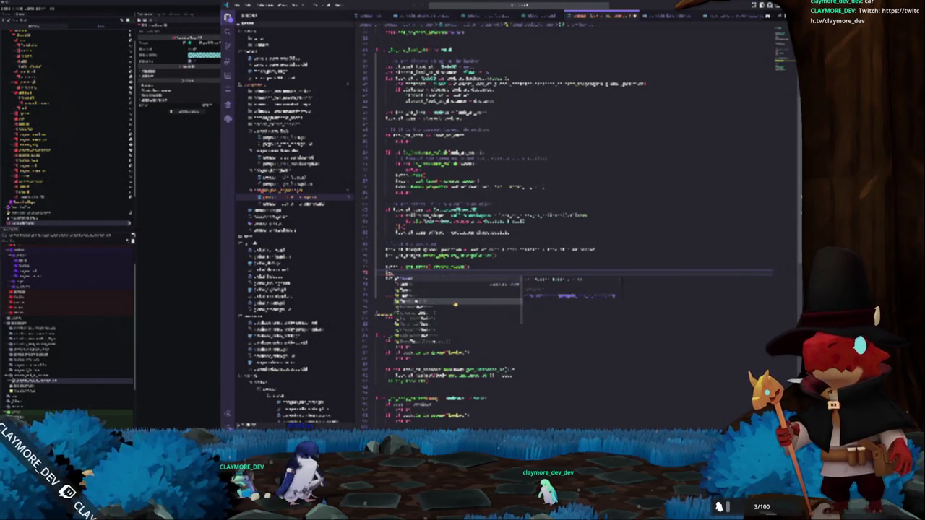
type(".")
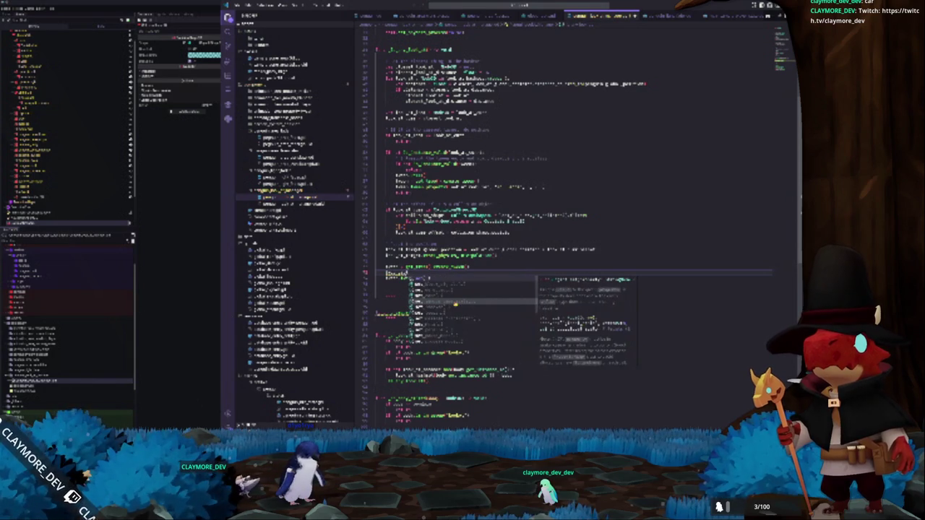
type("get")
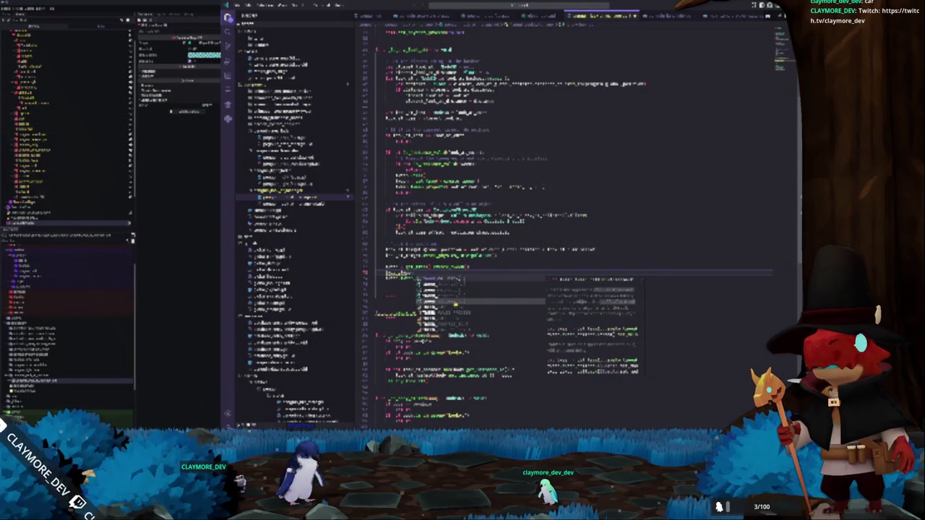
type("_")
key("Return")
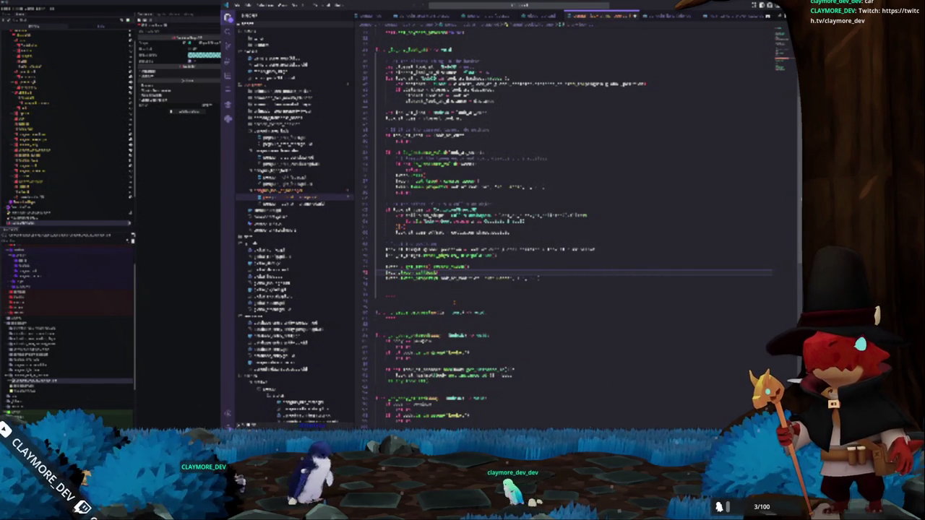
type(".get_")
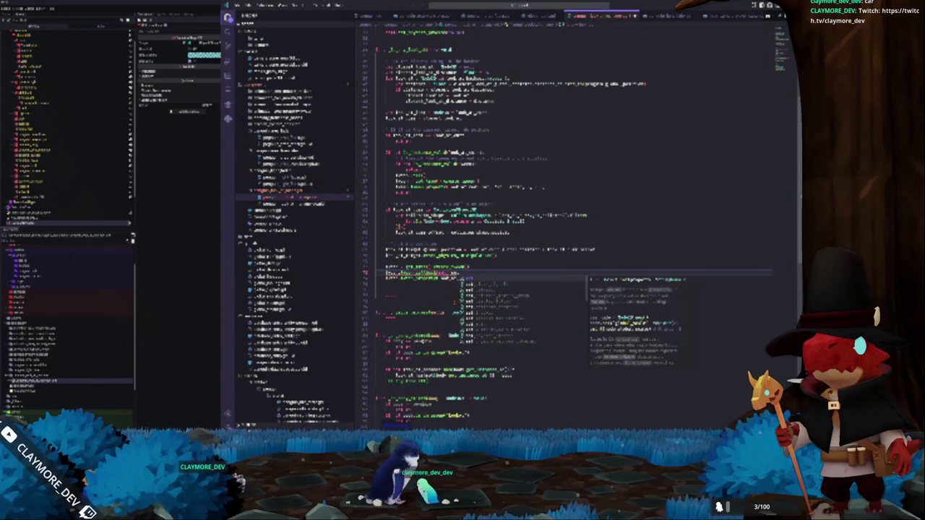
key("Return")
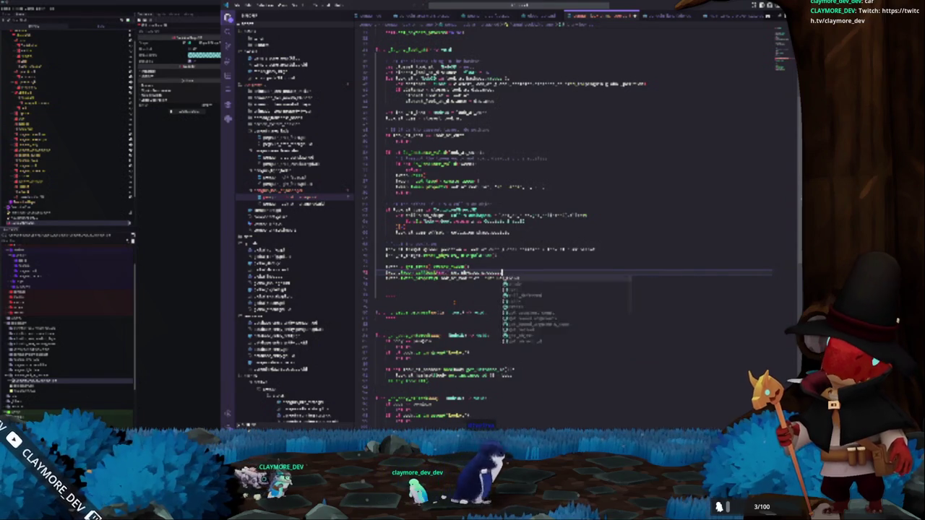
type("(get")
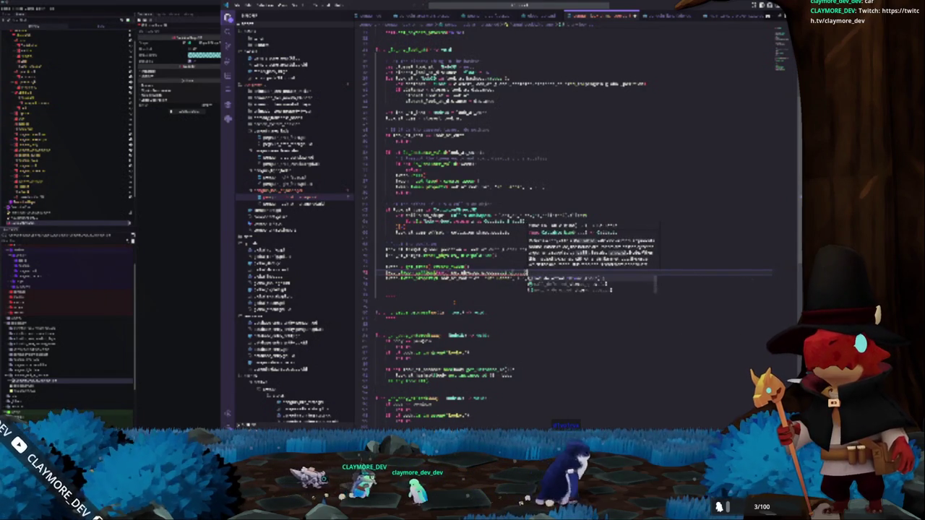
type(")")
left_click(539, 279)
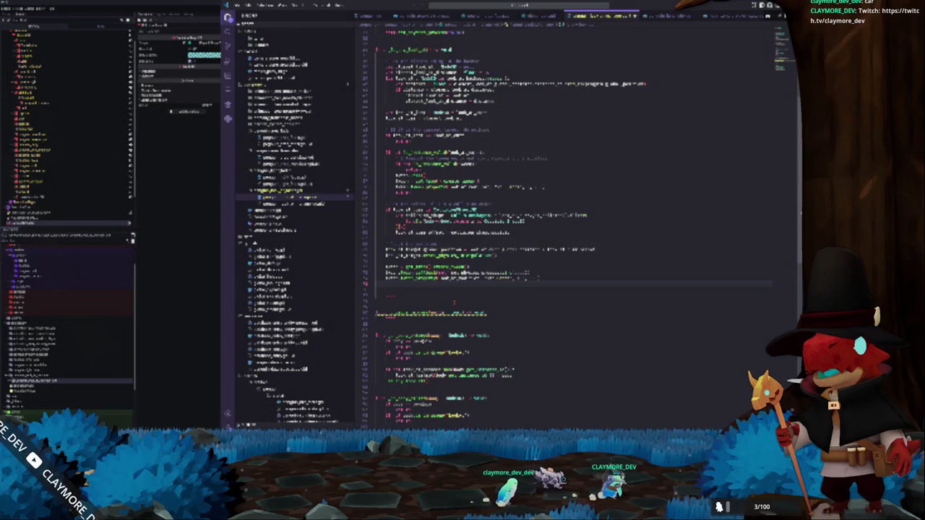
key("Return")
Add a Global call with a (se argument and a self.sel property line beneath it
type("Global")
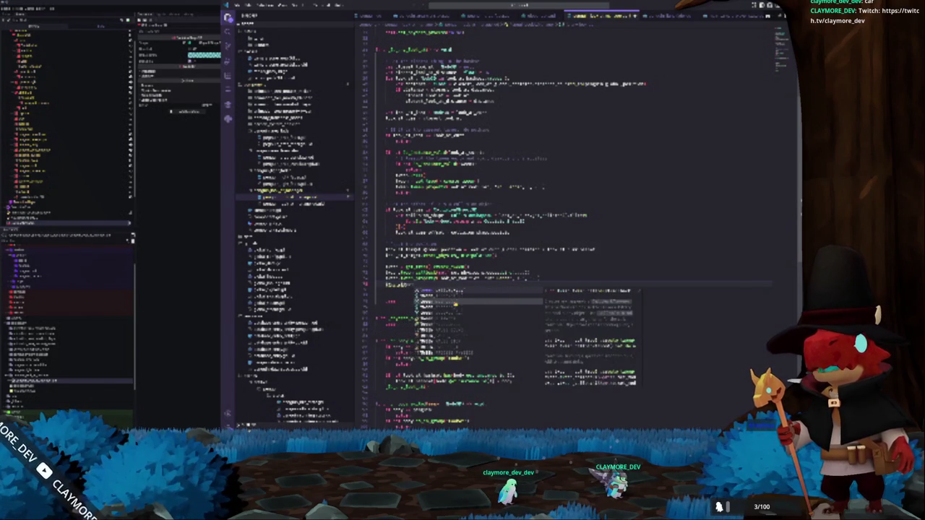
key("Return")
type("(")
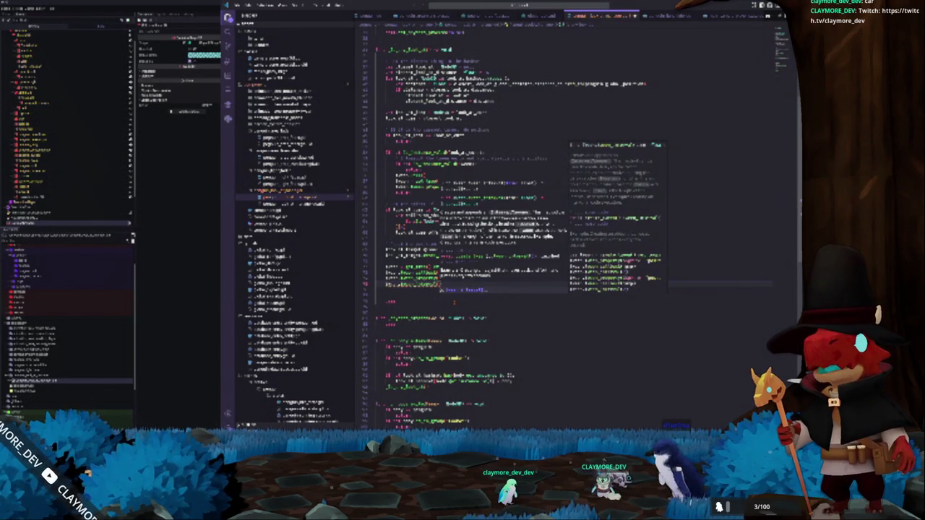
type("se")
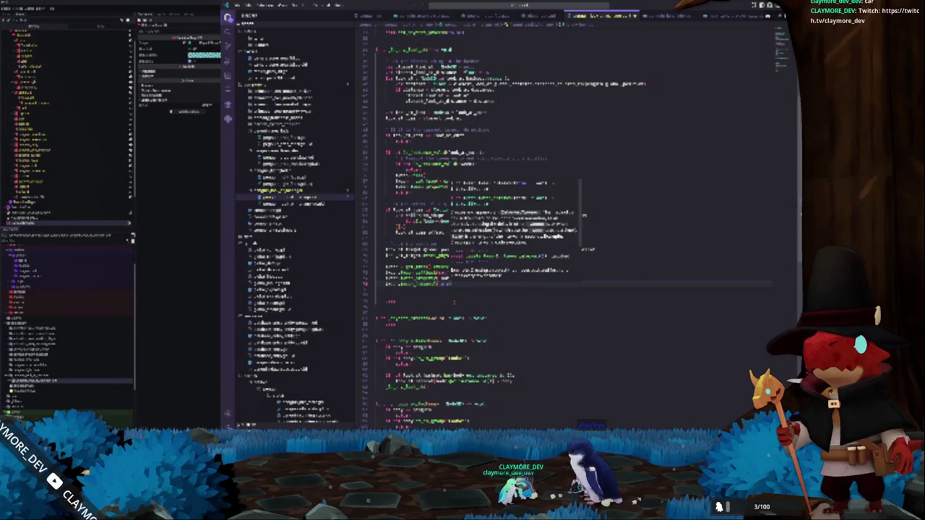
key("Escape")
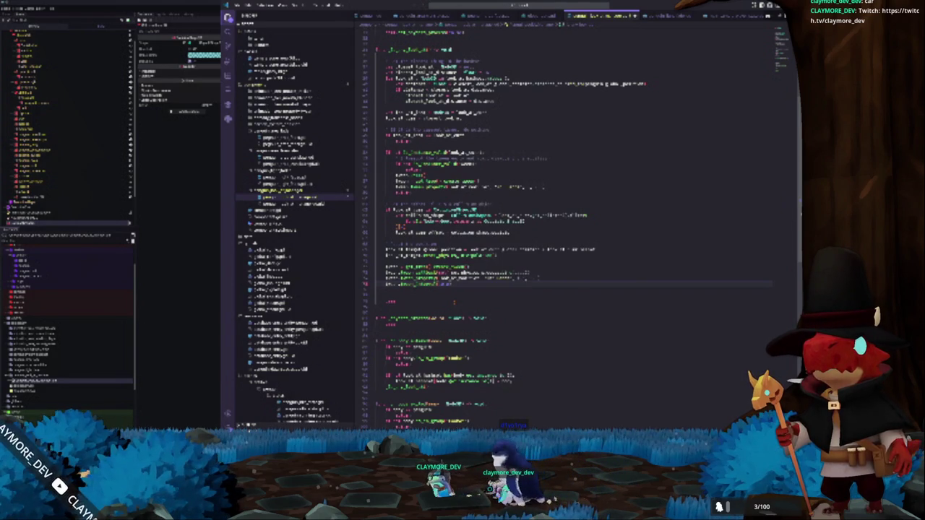
key("Return")
type("s")
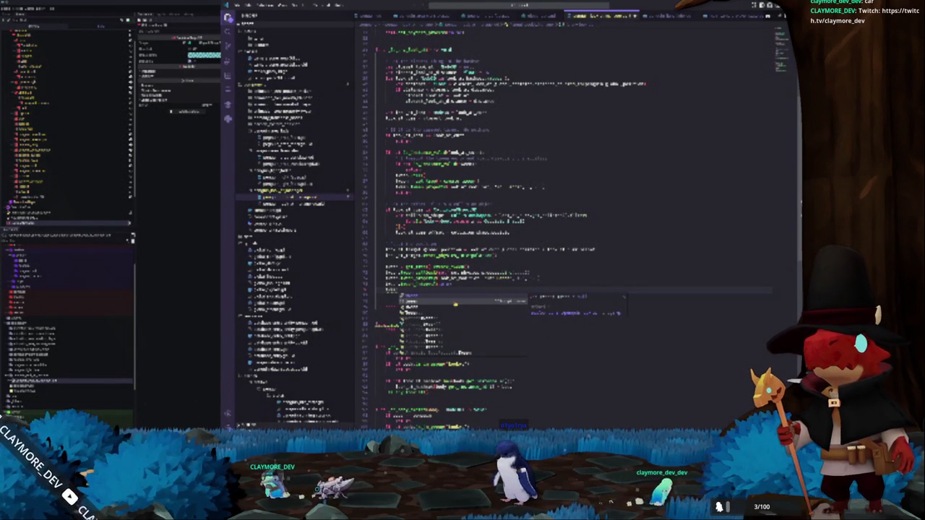
type("elf.")
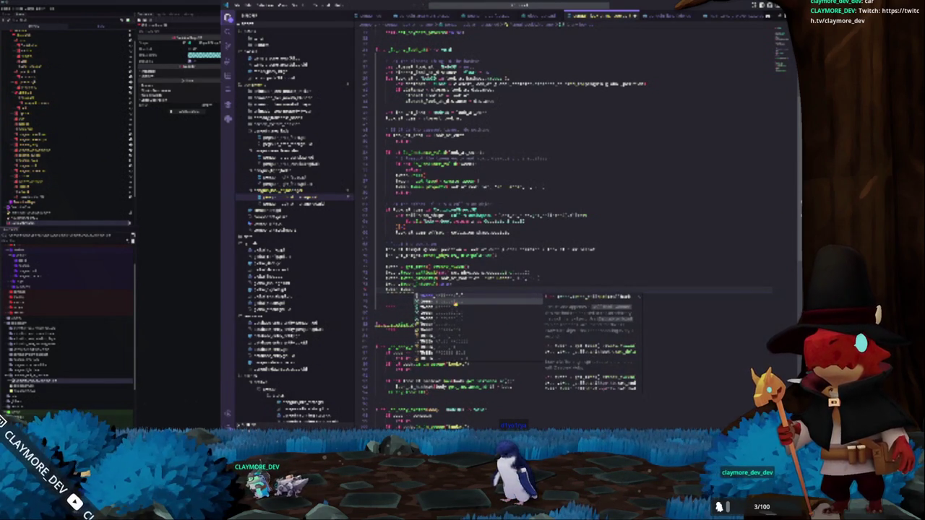
type("s")
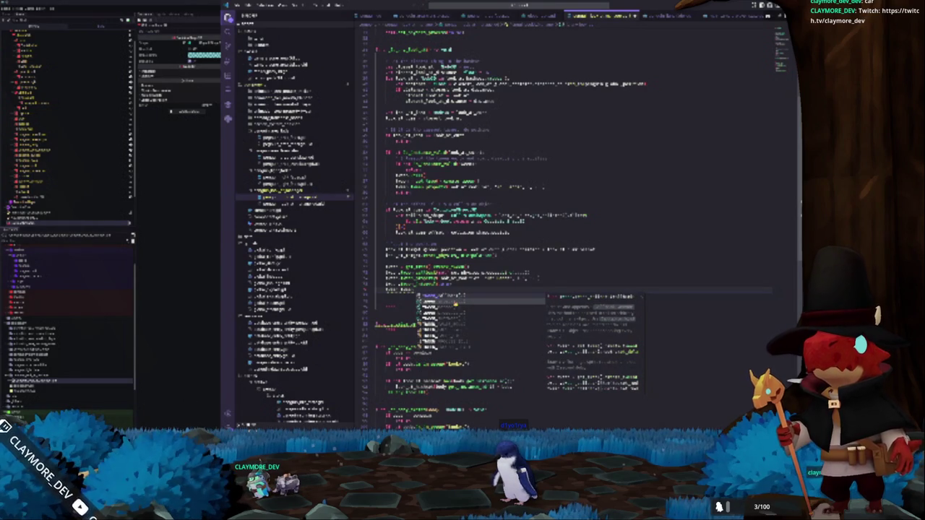
type("el")
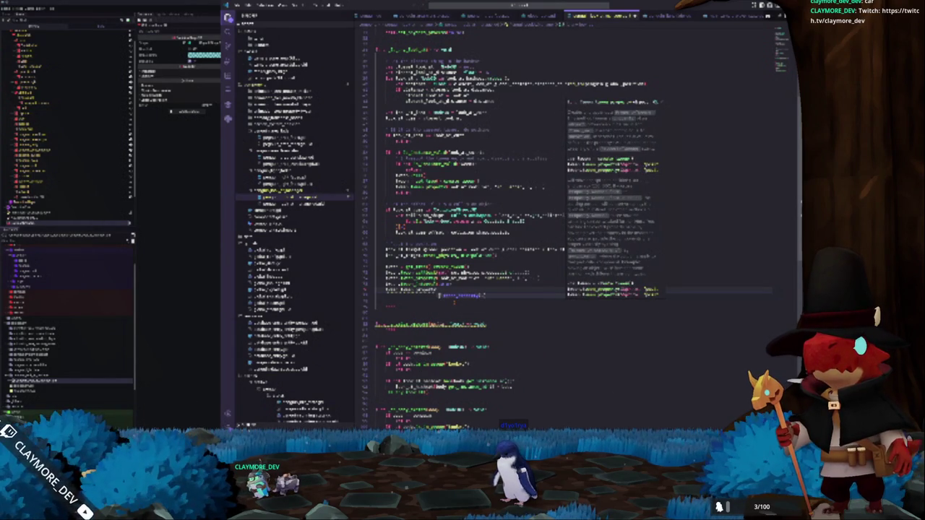
key("Return")
left_click(444, 283)
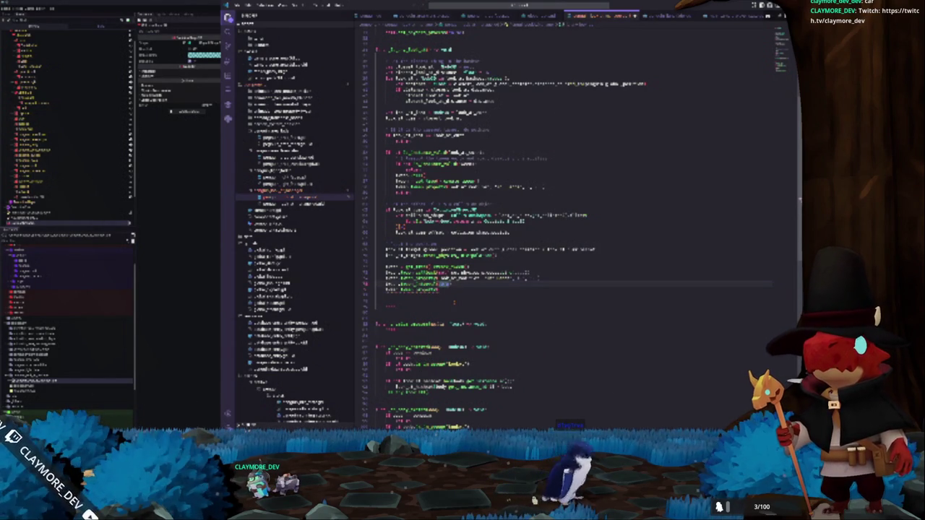
Paste the copied call, trim its end, and add a second pasted line
left_click(440, 289)
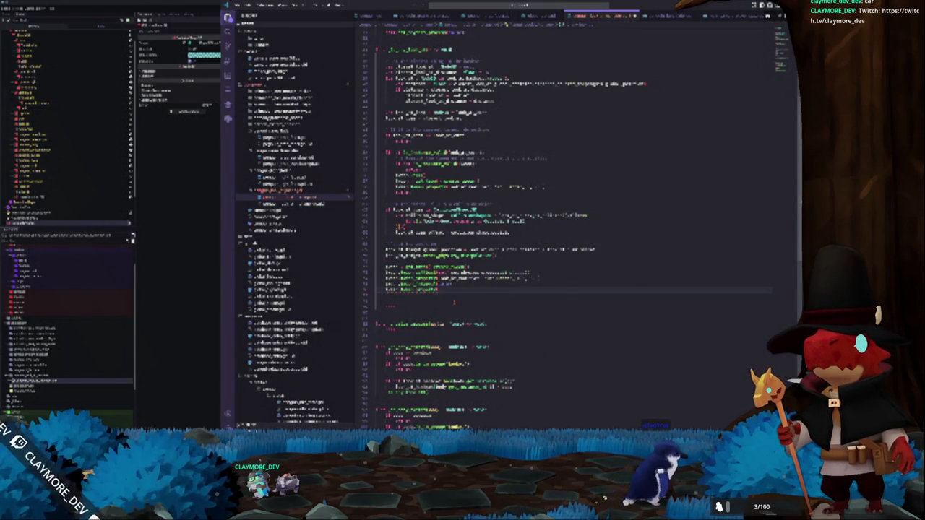
key("ctrl+v")
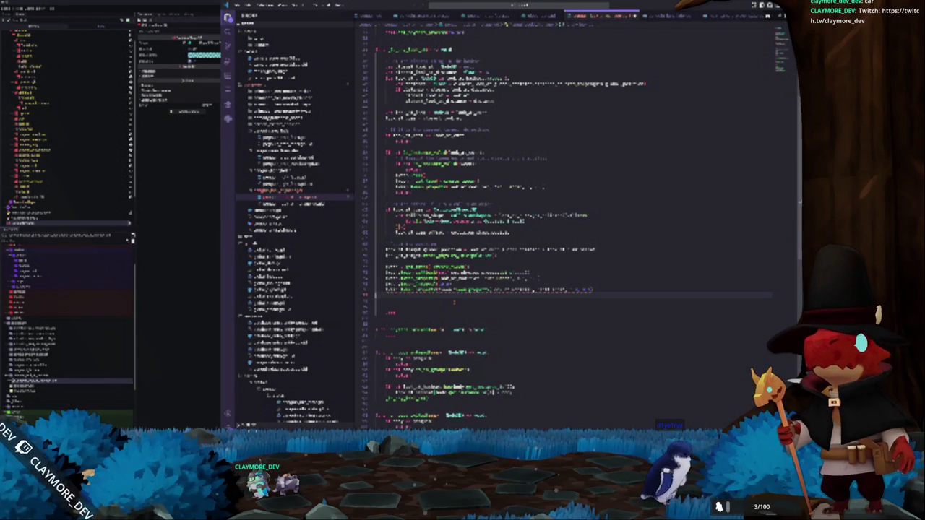
key("BackSpace")
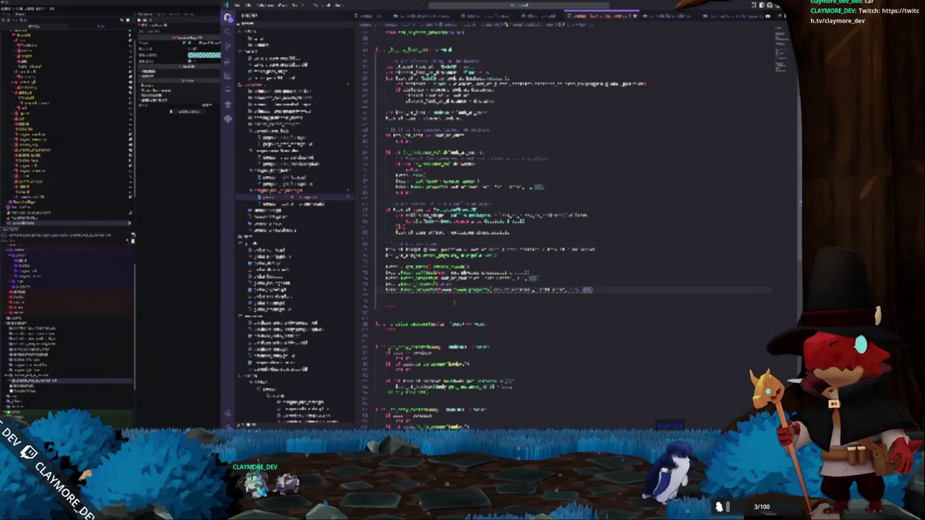
key("ctrl+BackSpace")
key("ctrl+BackSpace")
key("ctrl+BackSpace")
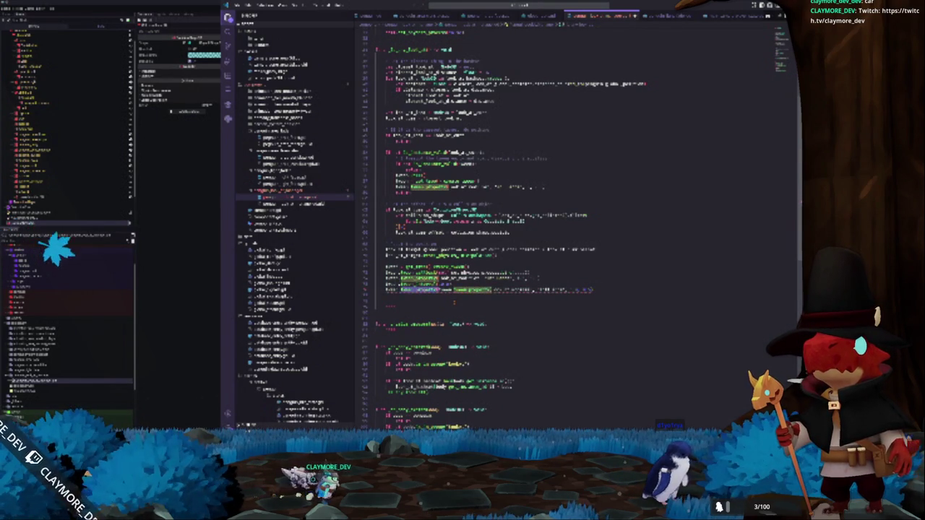
key("ctrl+BackSpace")
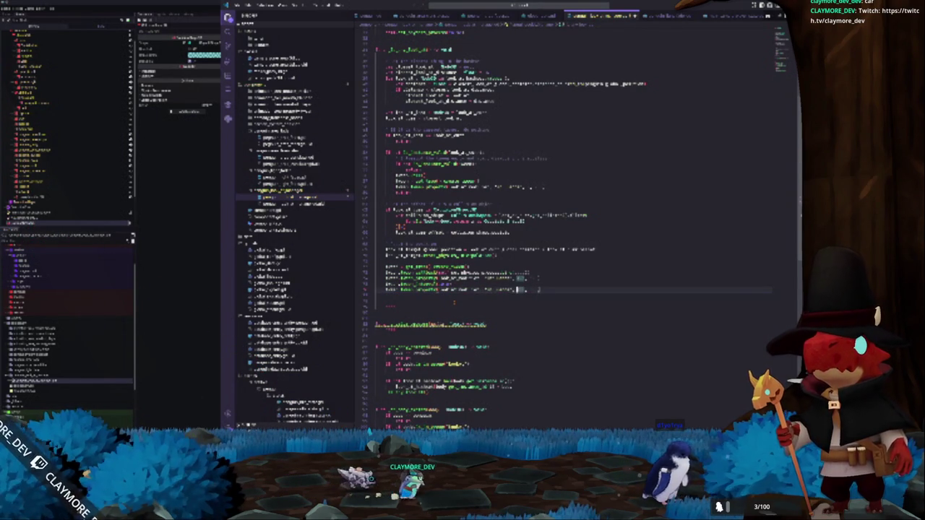
type(".")
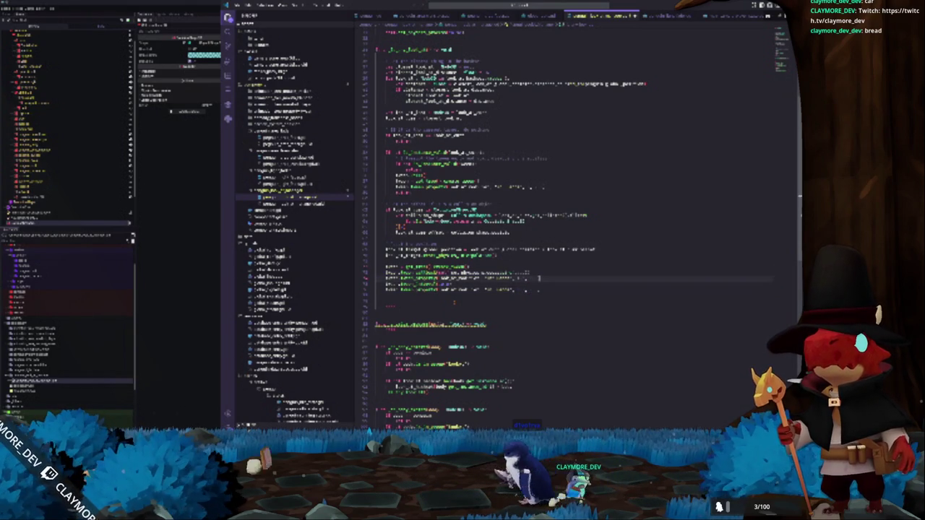
key("ctrl+v")
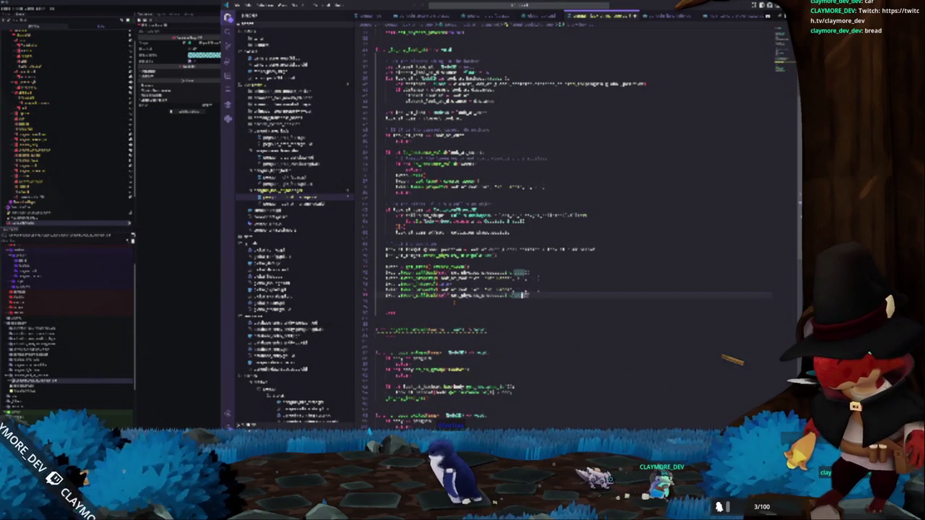
type(".")
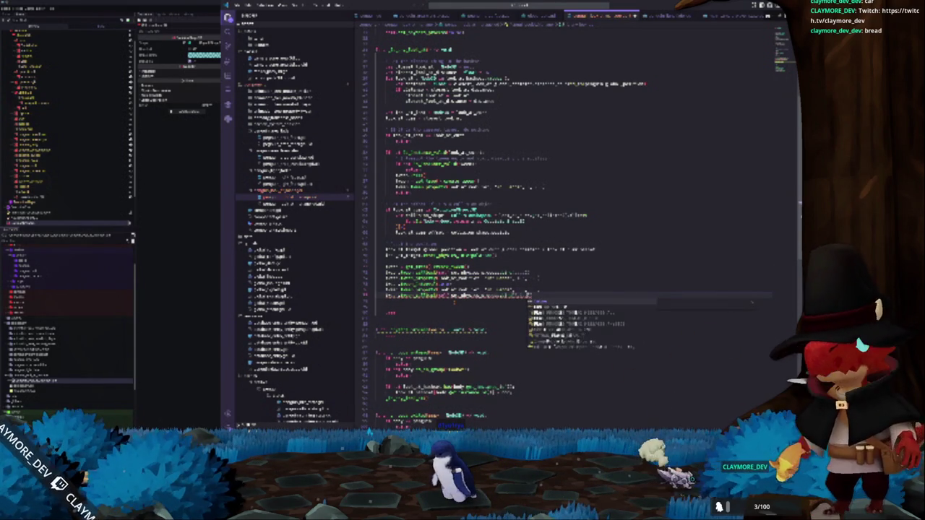
Remove the leftover blank line and begin 'var_name =' under the next function header
left_click(390, 302)
key("BackSpace")
key("Down")
key("Down")
key("Down")
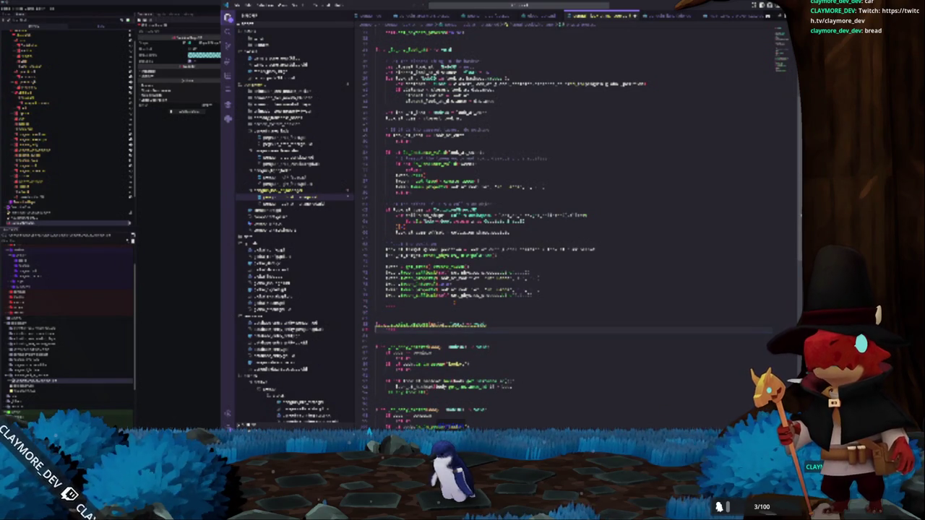
key("Return")
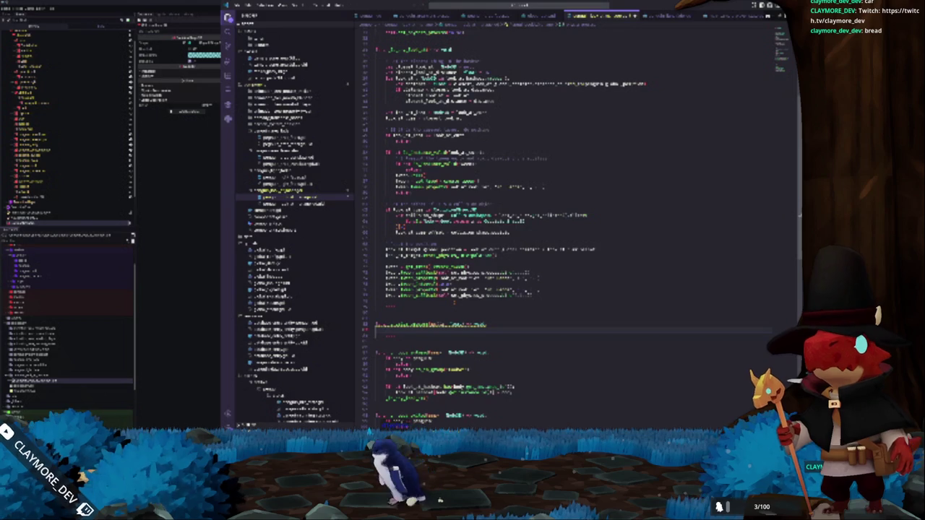
type("var")
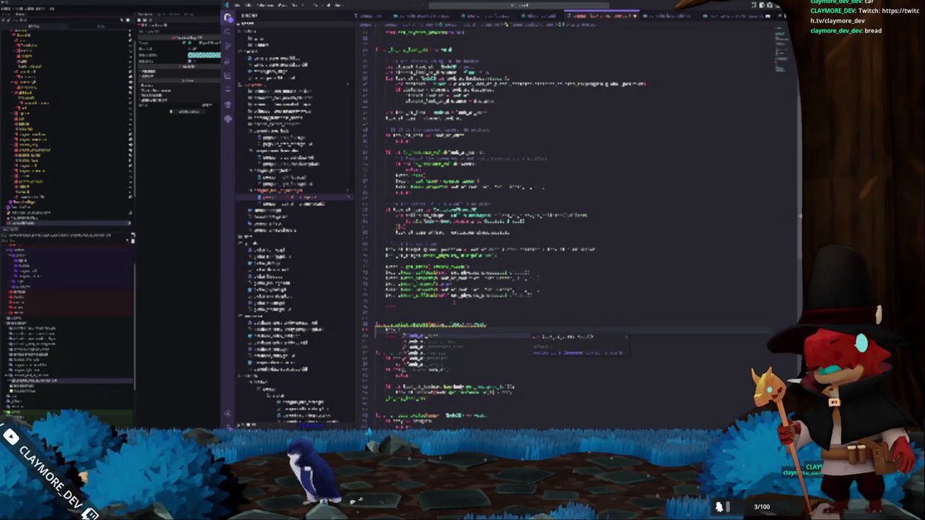
type("_name =")
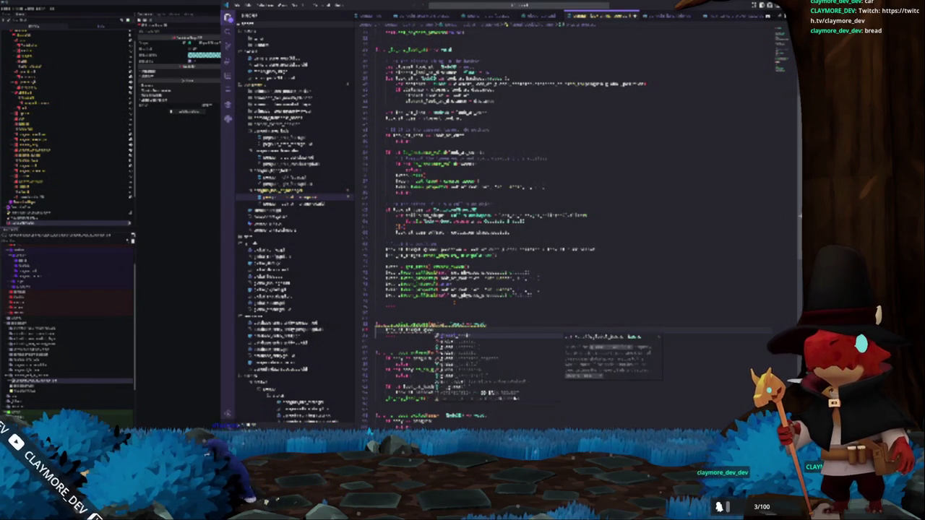
Finish var_name with .get_name().to_lower() and replace a three-line block with break
key("Return")
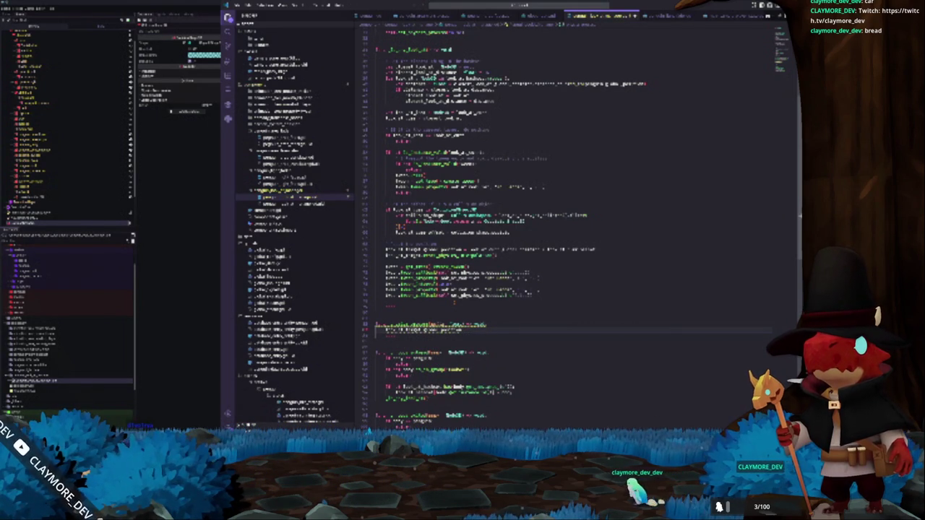
type(".get_na")
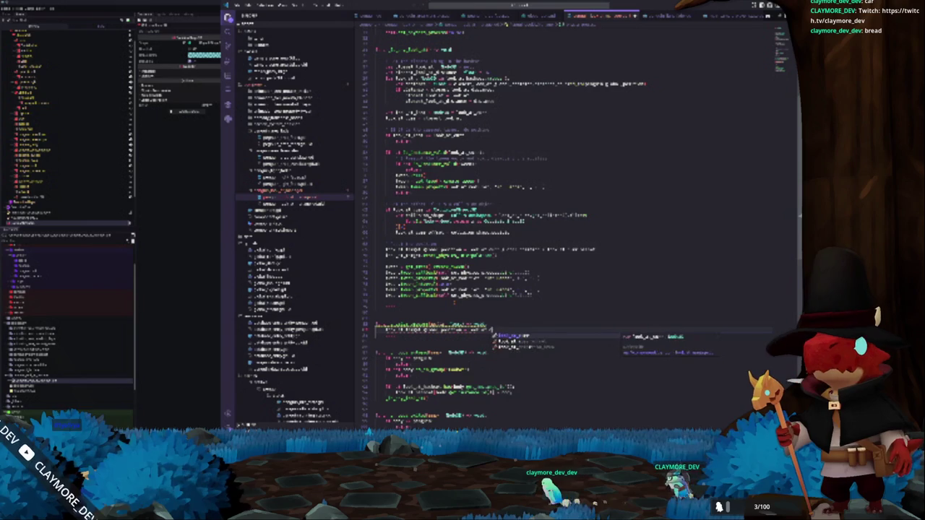
type("me()")
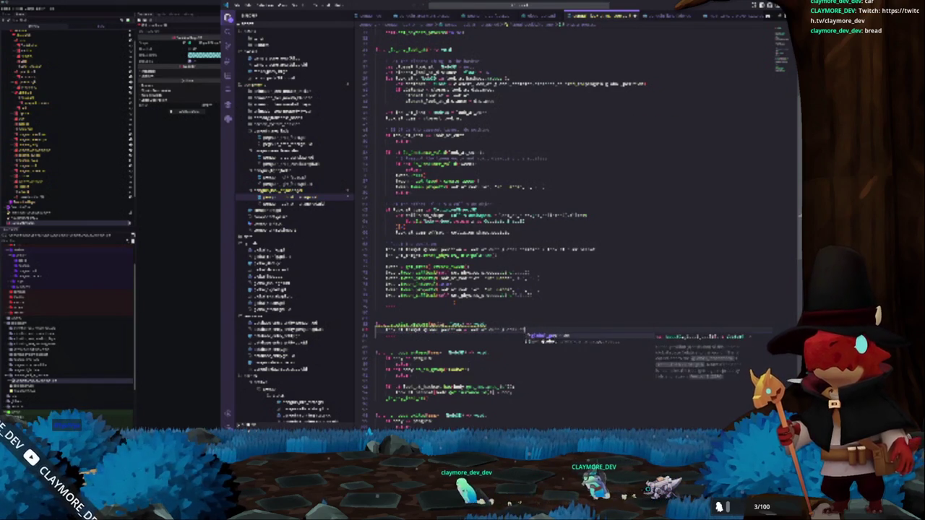
type(".to_lo")
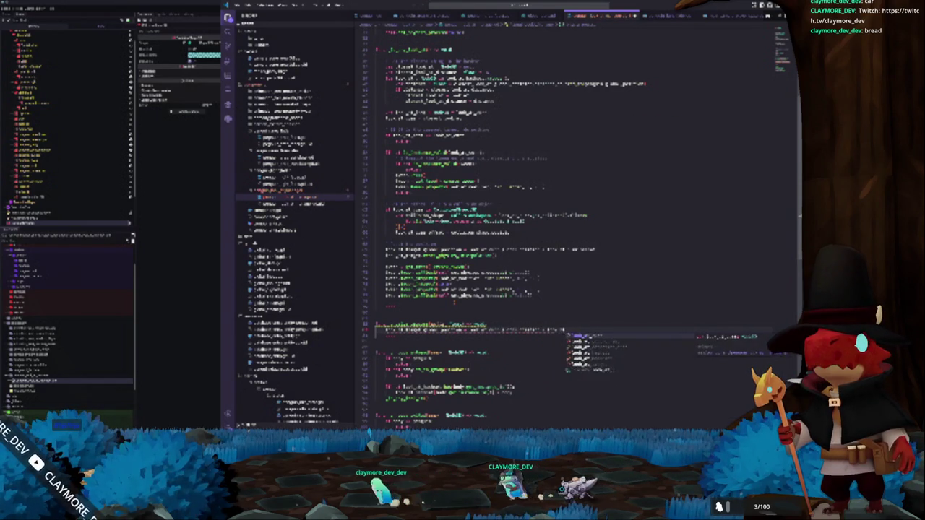
type("wer()")
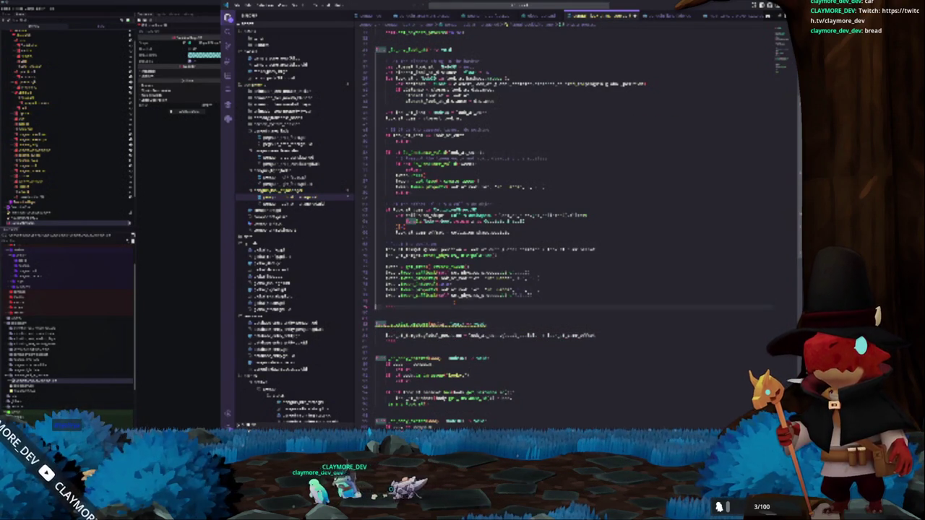
triple_click(463, 188)
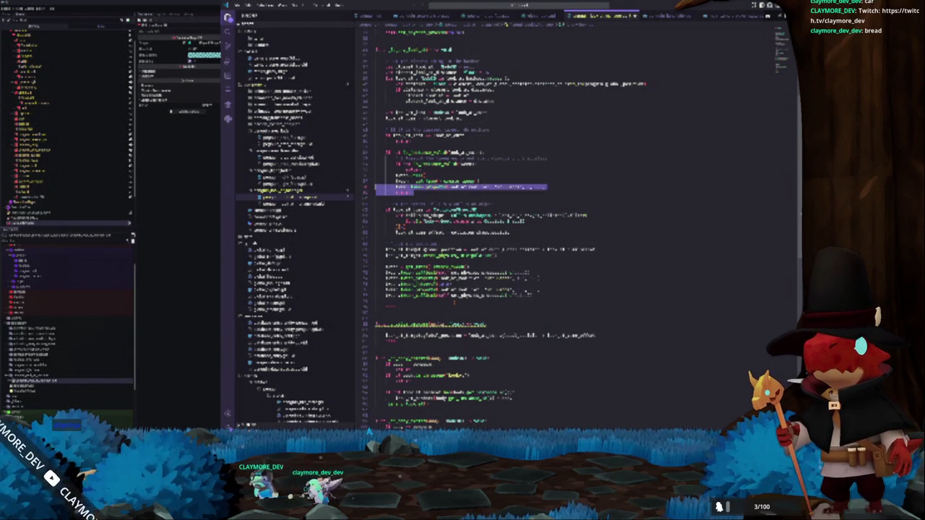
key("shift+Up")
key("shift+Up")
key("shift+Up")
key("Right")
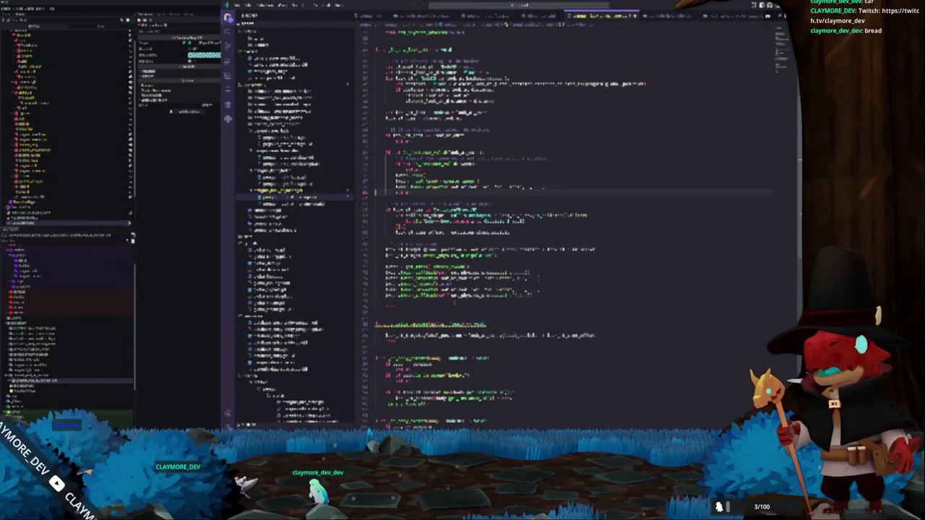
key("shift+Up")
key("shift+Up")
key("shift+Up")
key("shift+Up")
key("shift+Up")
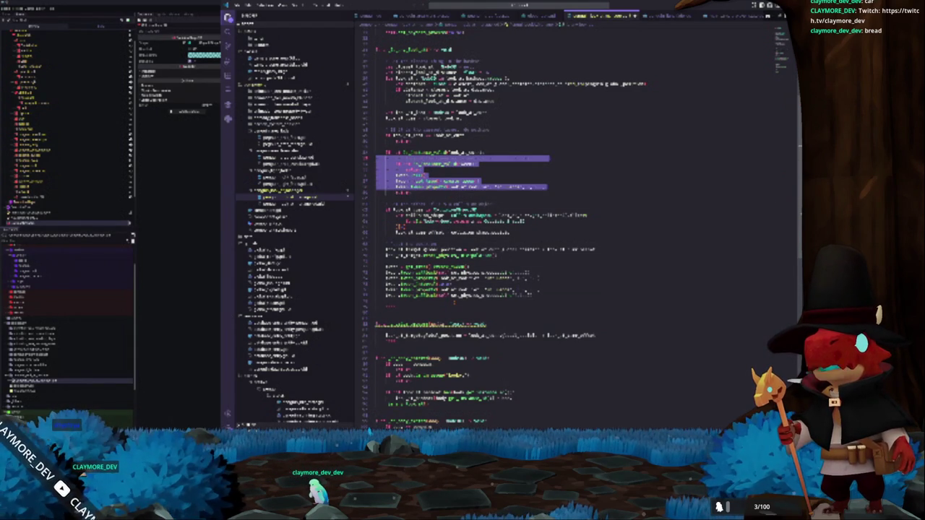
key("Delete")
type("break")
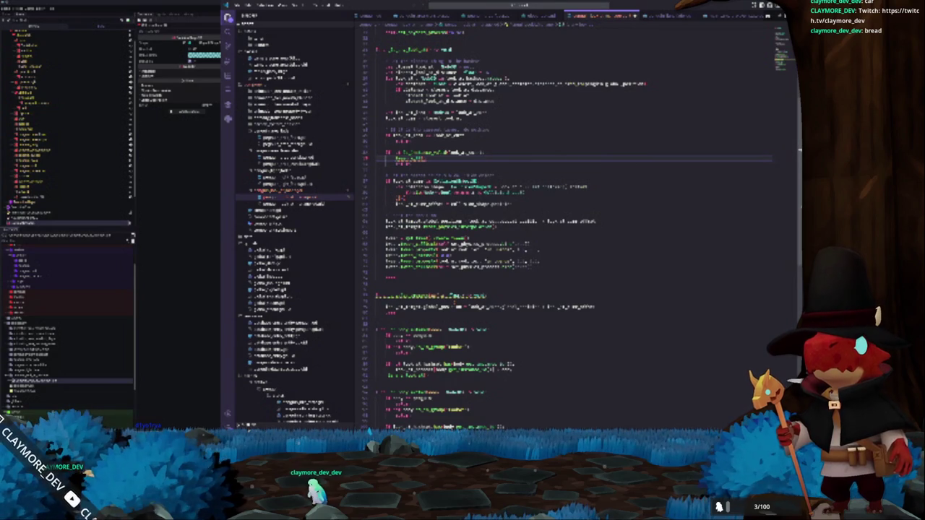
key("Return")
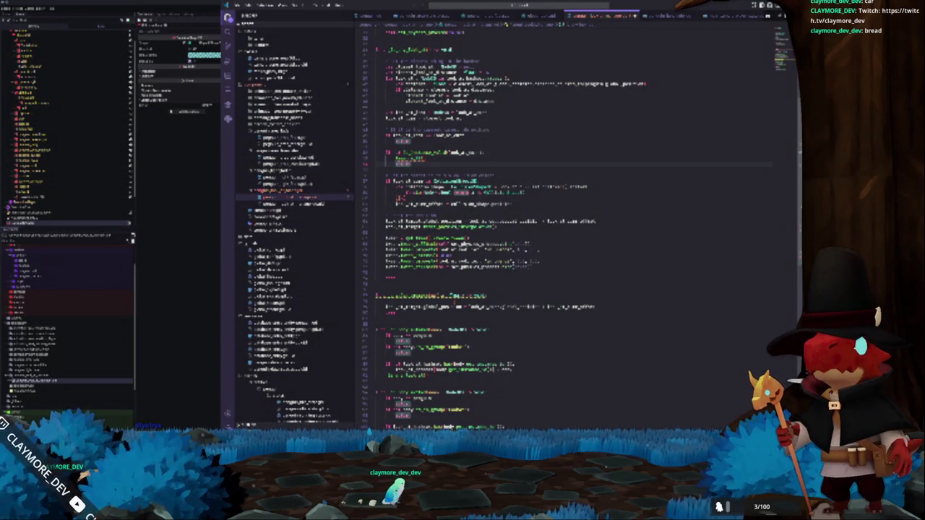
Add a new func _ below the previous function and dedent the comment block under it
left_click(390, 283)
key("Return")
type("func _")
key("Return")
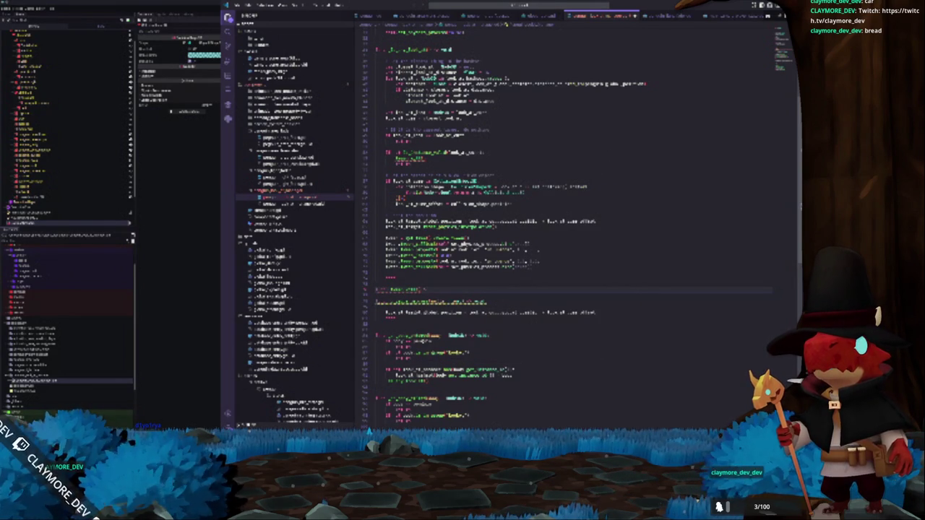
type(":")
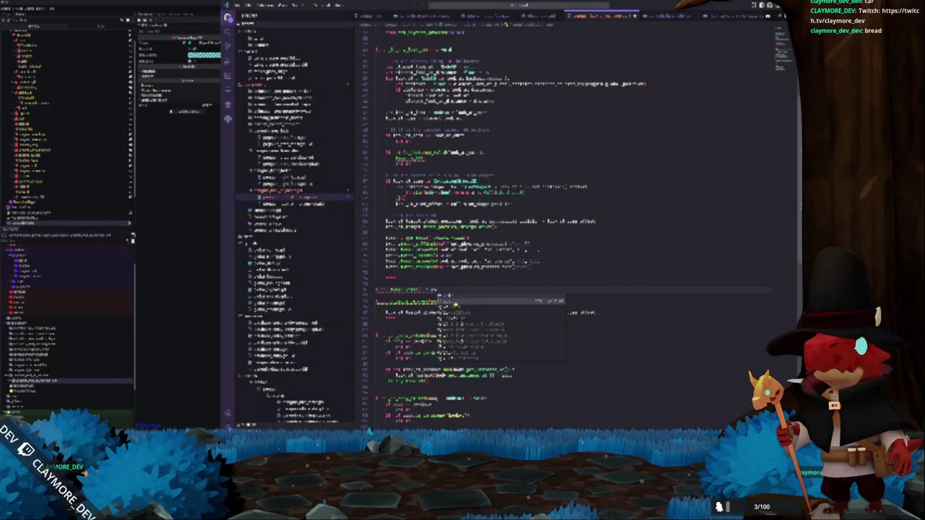
key("Tab")
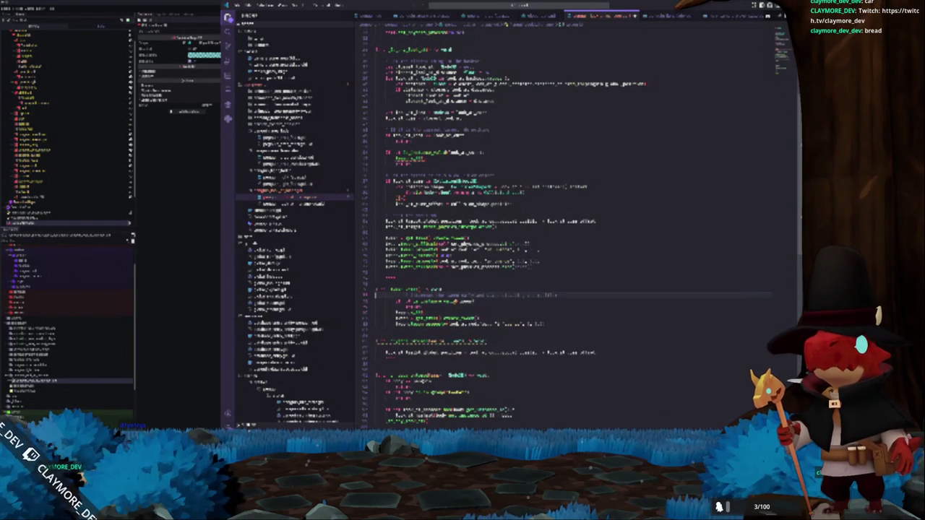
key("shift+Down")
key("shift+Tab")
Add a line under an earlier condition and paste an if block further down
left_click(385, 277)
key("Up")
key("Up")
key("Up")
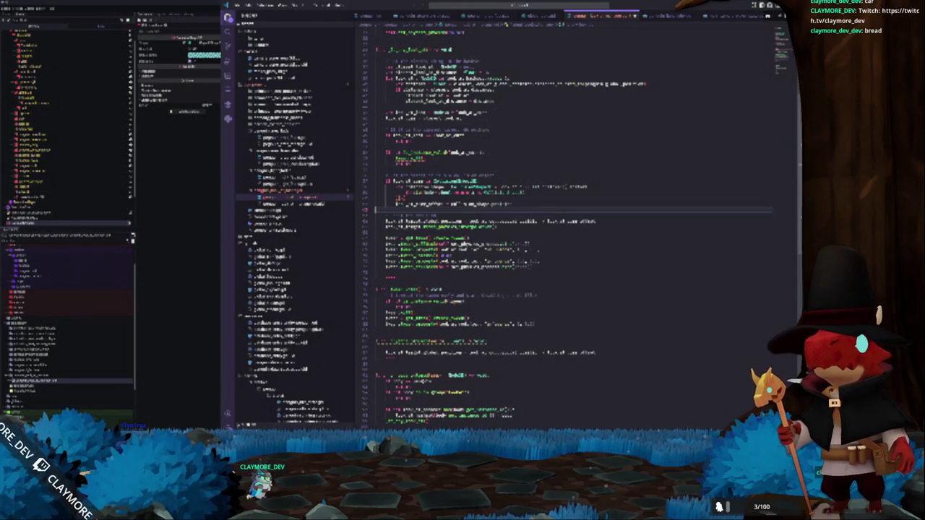
key("Up")
key("Up")
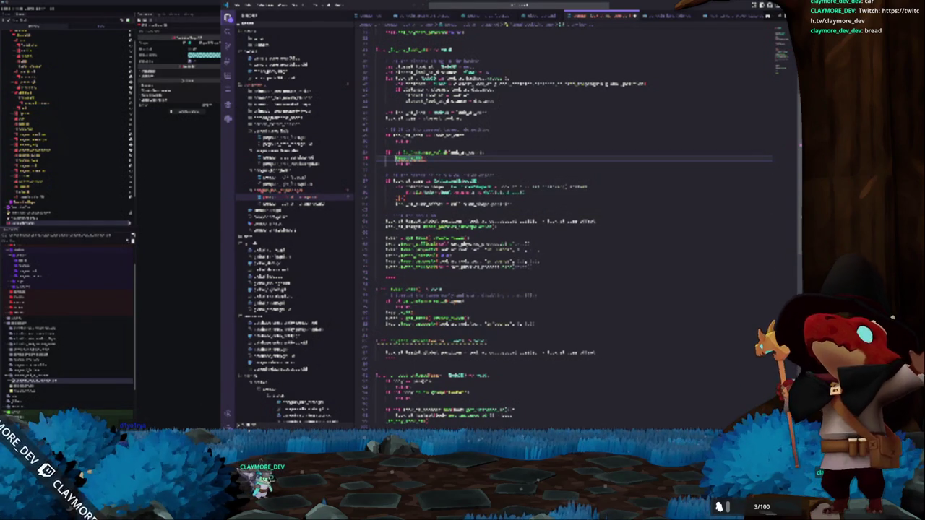
key("Return")
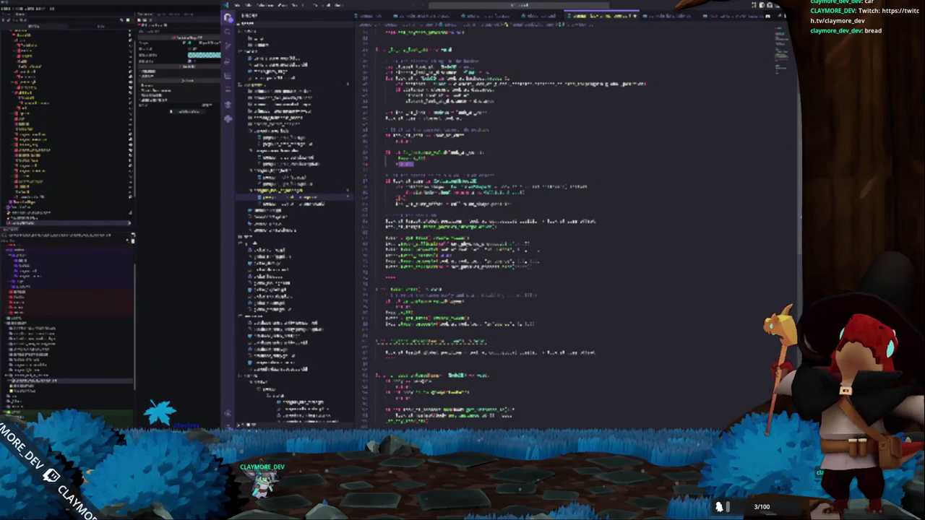
key("shift+Up")
key("shift+Up")
key("Down")
key("Down")
key("Down")
key("Down")
key("Down")
key("Down")
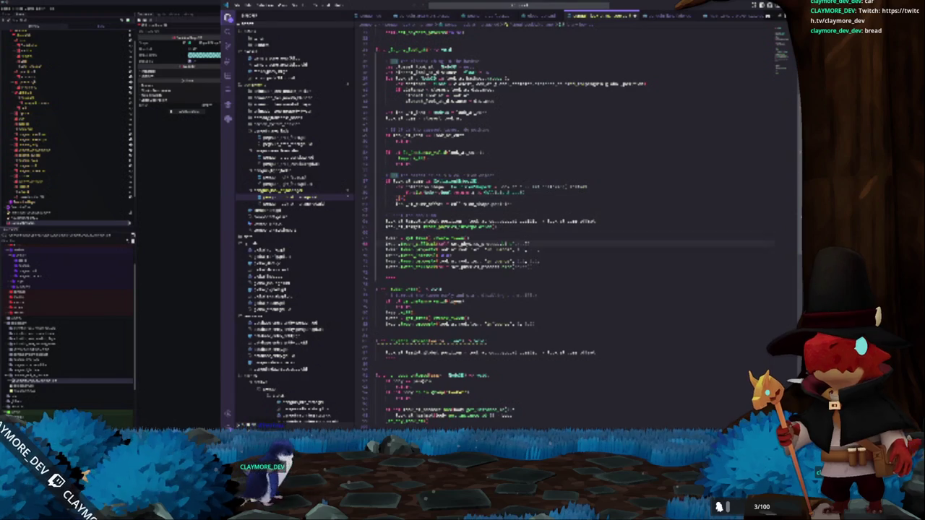
key("ctrl+d")
key("ctrl+v")
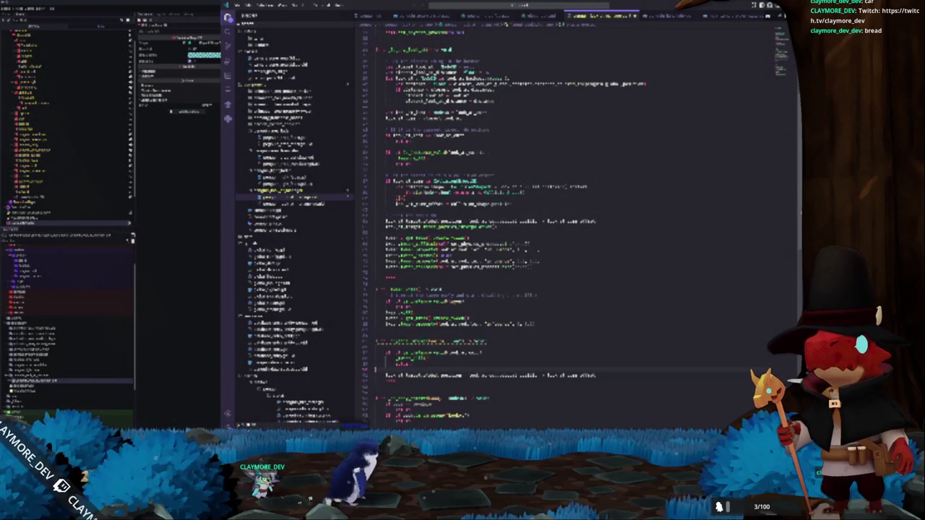
Rewrite the pasted block with an is_ condition and a duplicated call with its argument completed
key("ctrl+z")
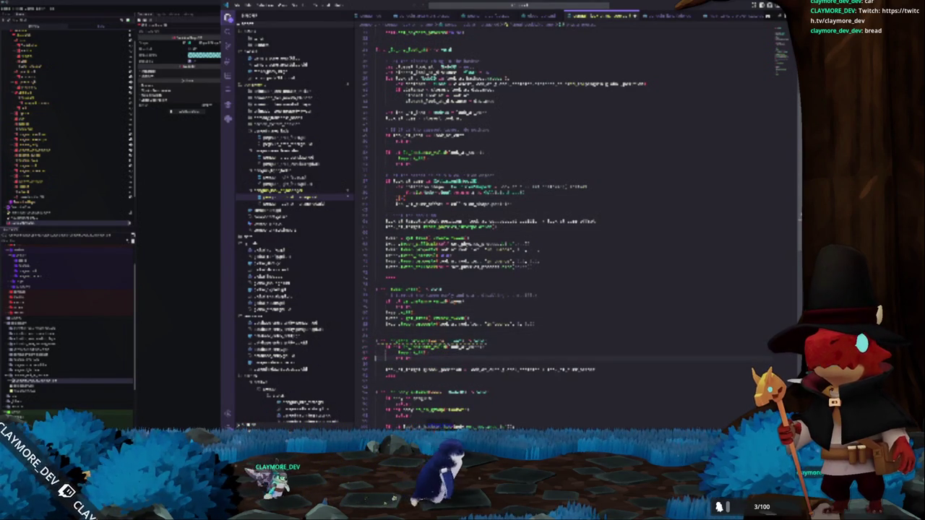
type("is_")
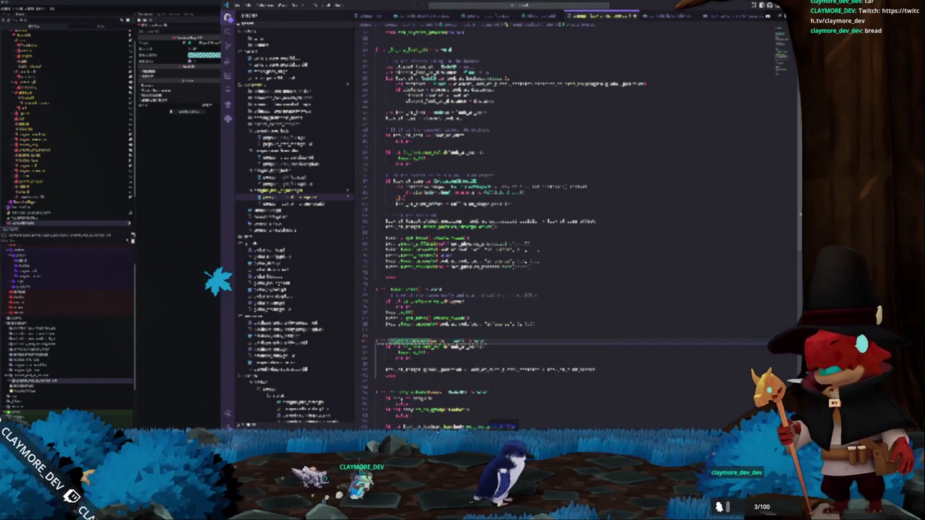
key("Return")
key("ctrl+v")
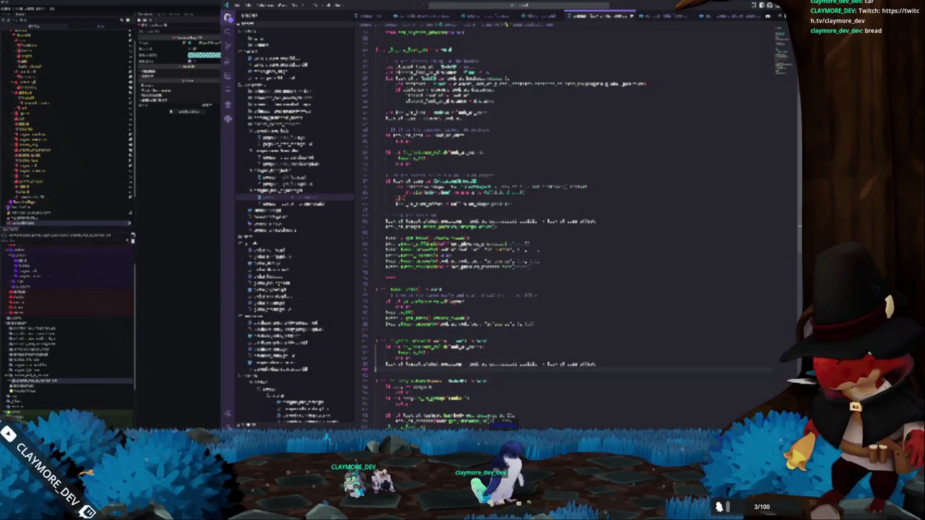
key("ctrl+Left")
key("ctrl+Left")
key("ctrl+Left")
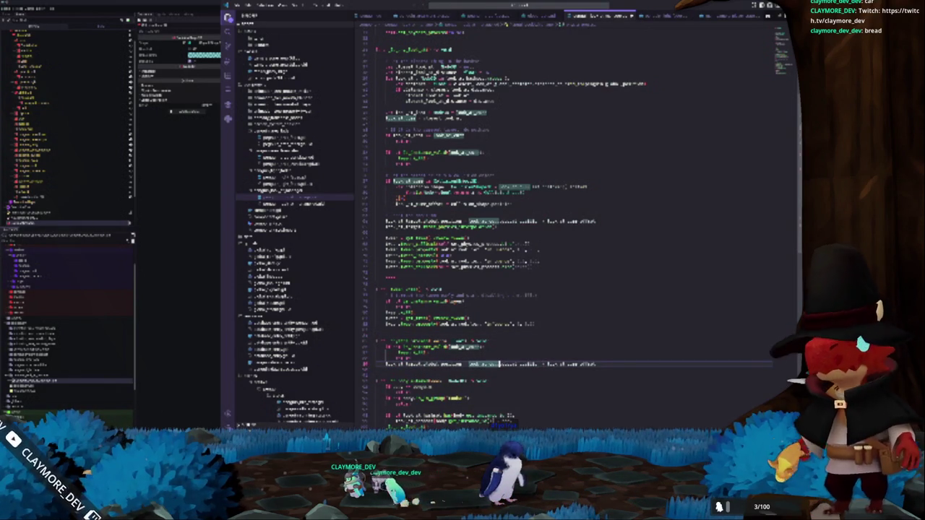
key("ctrl+space")
key("Return")
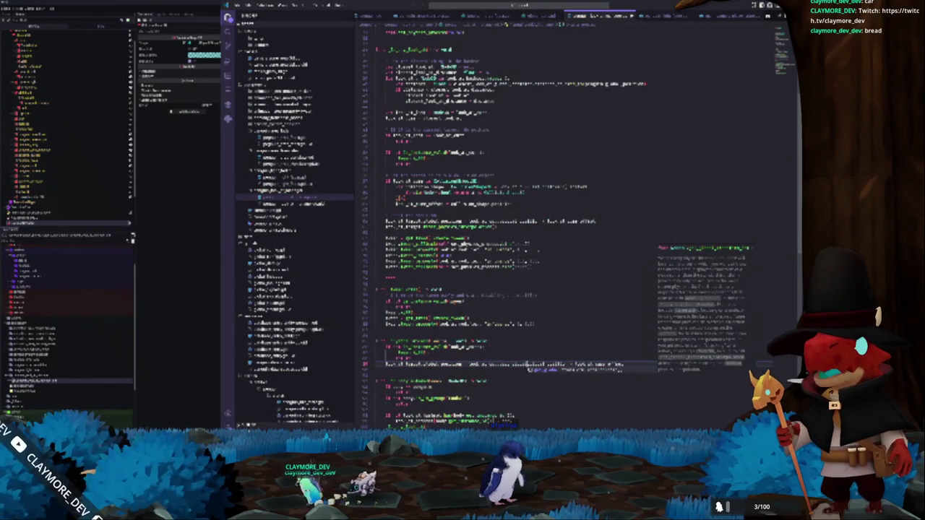
type(")")
key("BackSpace")
key("BackSpace")
key("BackSpace")
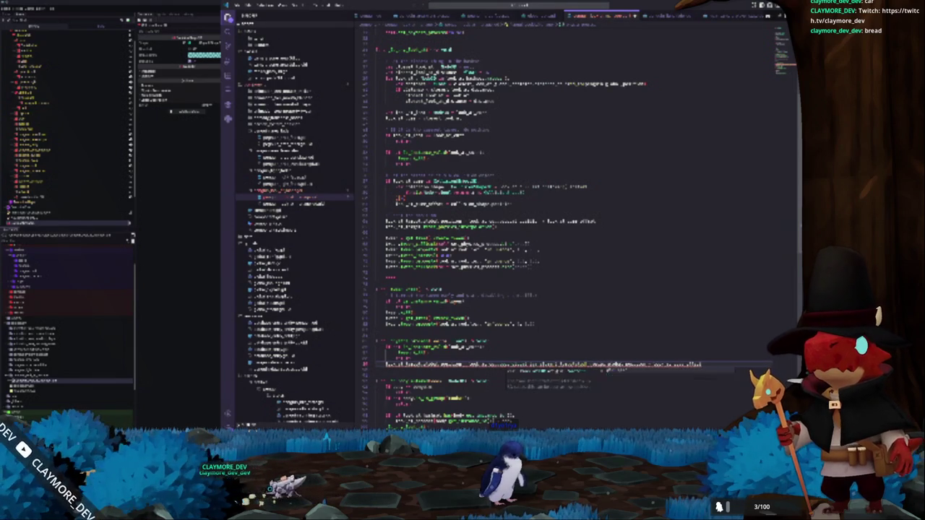
Clean up the extra blank lines around the new code and switch back to Godot
left_click(405, 358)
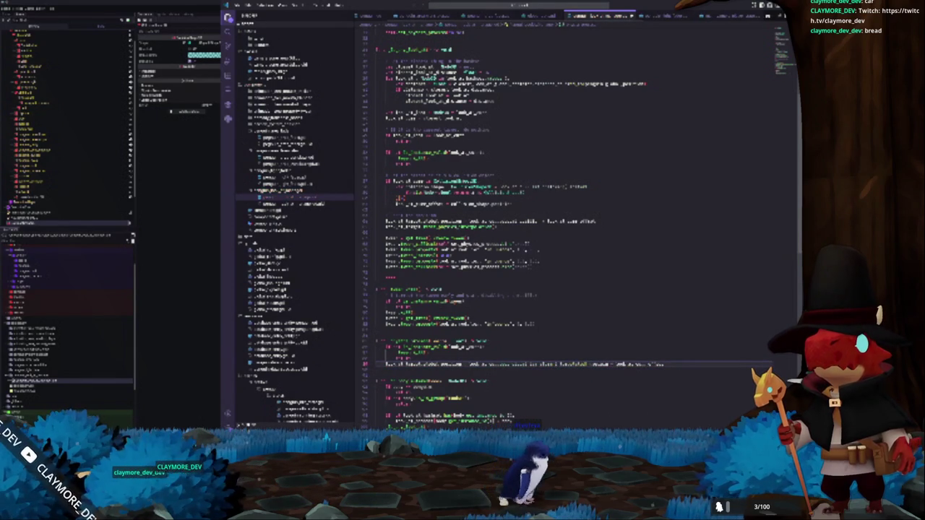
key("Up")
key("Up")
key("Up")
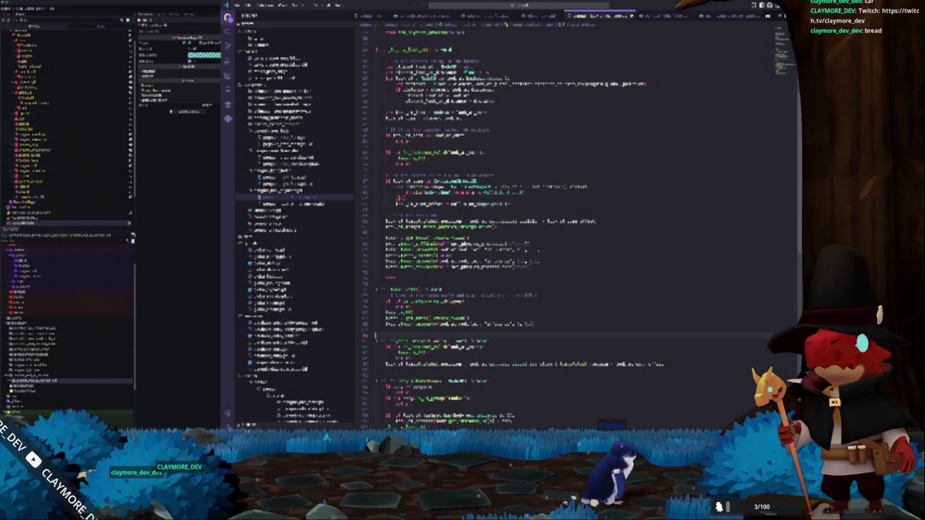
key("Up")
key("Up")
key("Up")
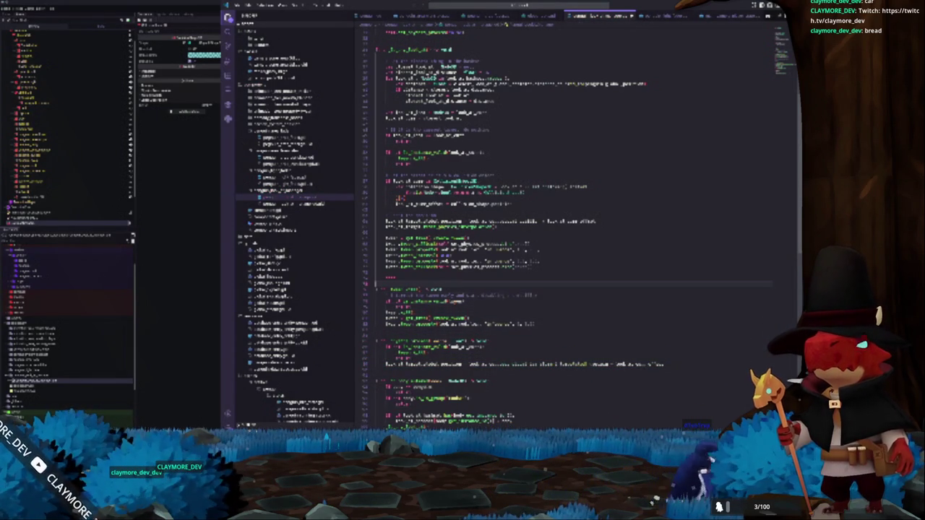
key("Return")
key("BackSpace")
key("Down")
key("Down")
key("Up")
key("Up")
key("Up")
key("Down")
key("Down")
key("Down")
key("Down")
key("Down")
key("ctrl+v")
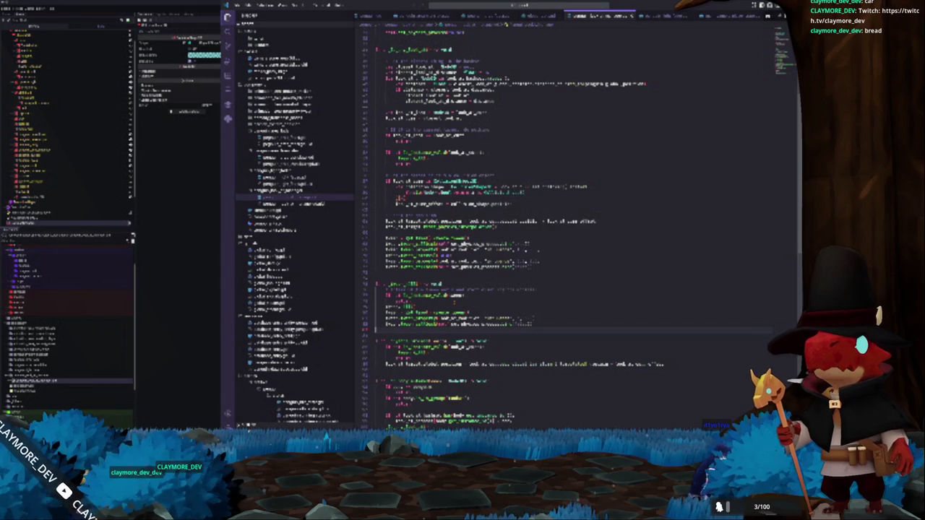
scroll(578, 217, "up", 5)
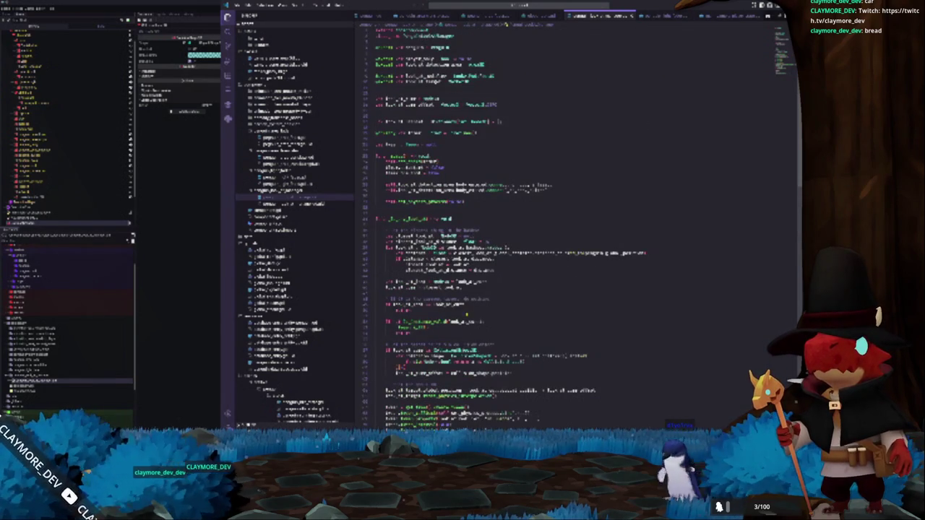
scroll(578, 216, "down", 10)
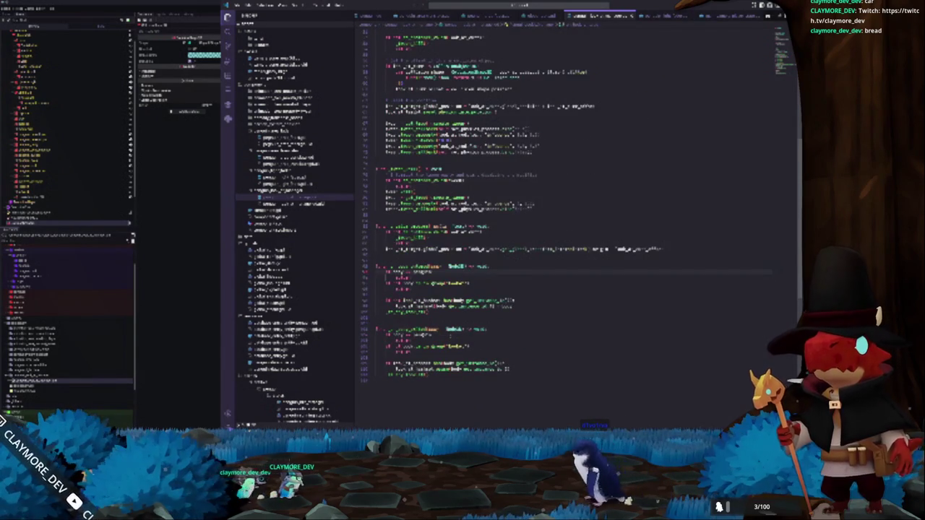
scroll(578, 210, "up", 2)
left_click(383, 326)
key("Delete")
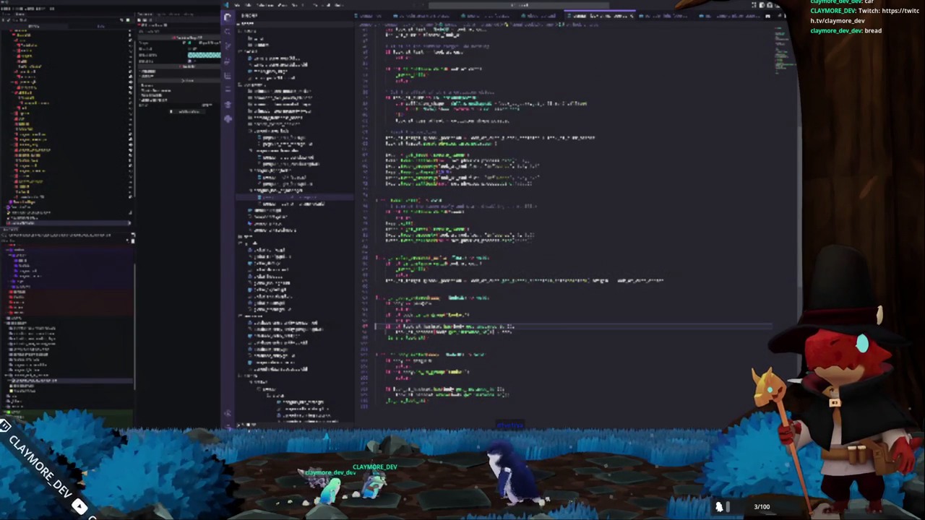
key("alt+Tab")
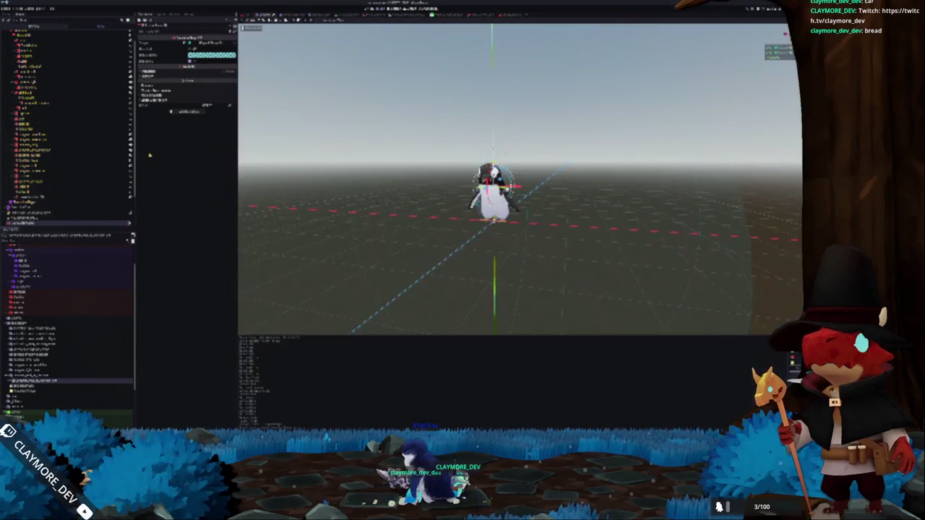
Rename the scene's root node, run the project with F5, and bring up the second game window
left_click(14, 33)
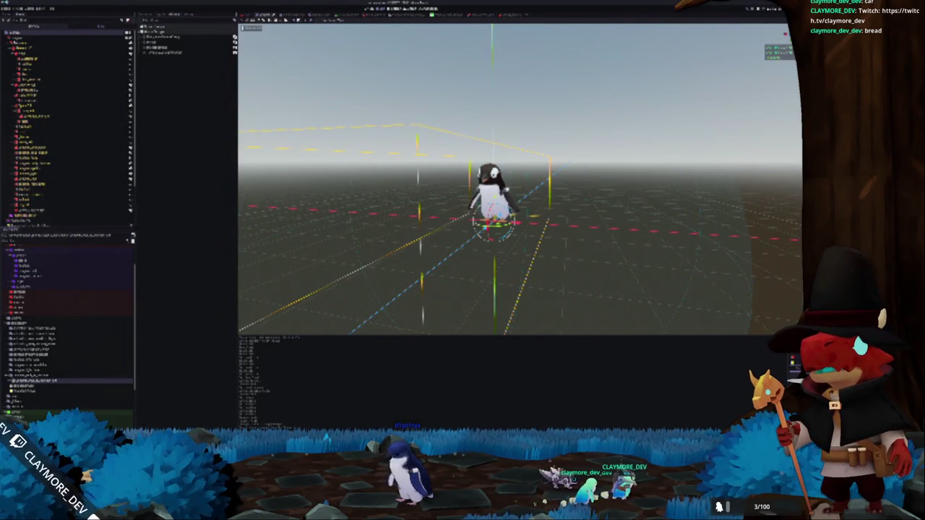
key("F2")
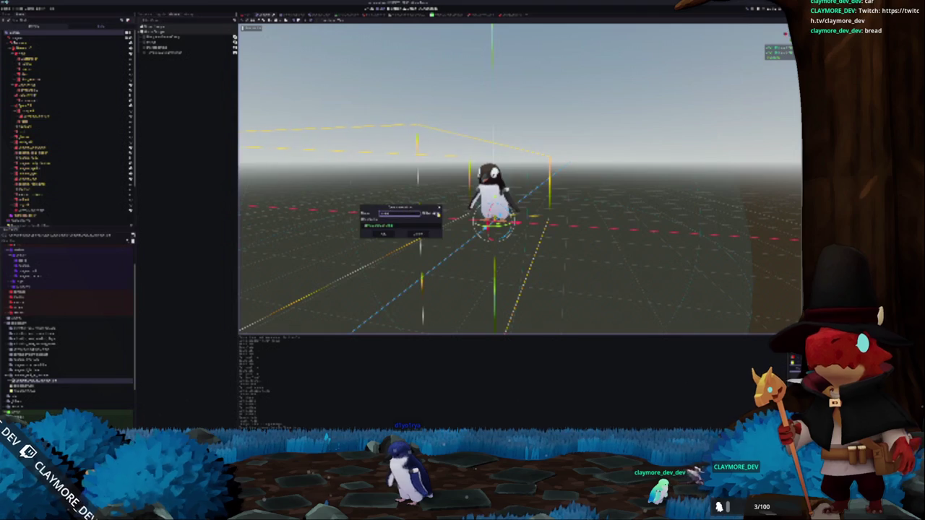
left_click(385, 235)
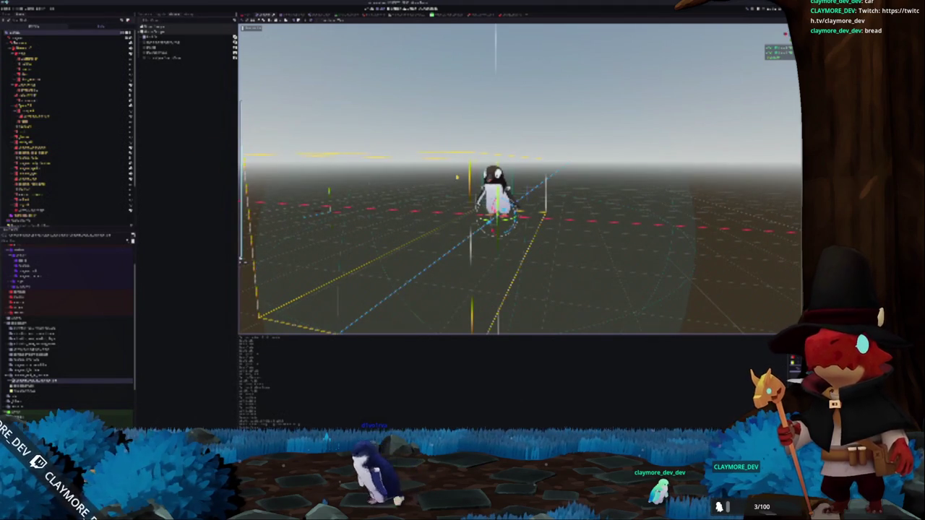
key("F5")
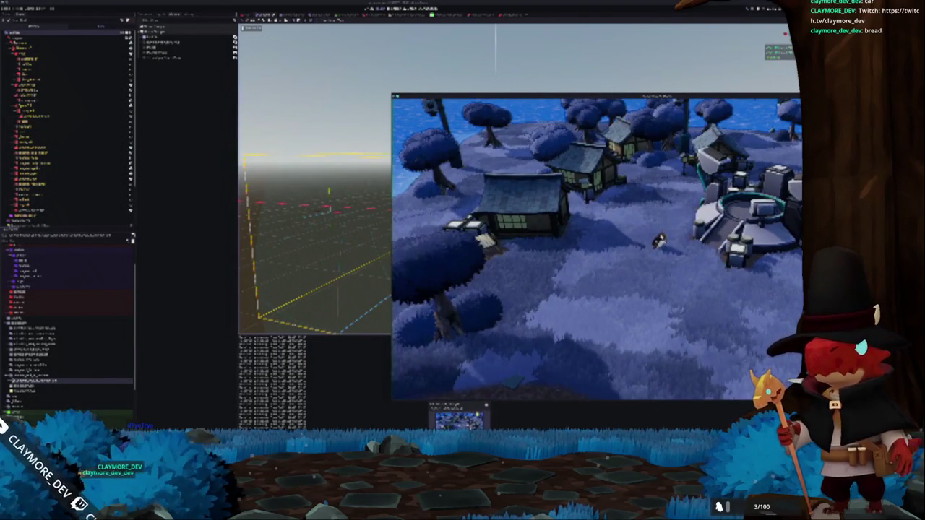
left_click(466, 421)
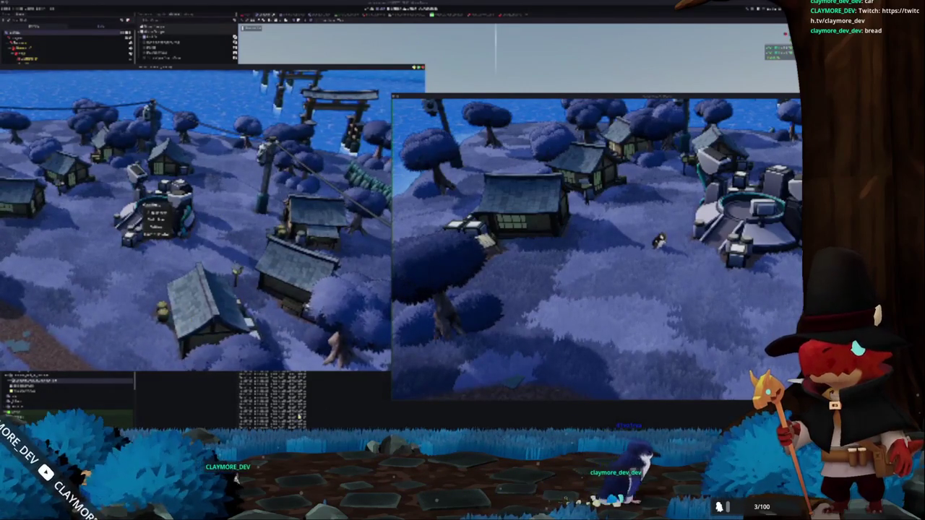
Cycle through the open windows to reach the to-do checklist beside the running playtest
key("alt+Tab")
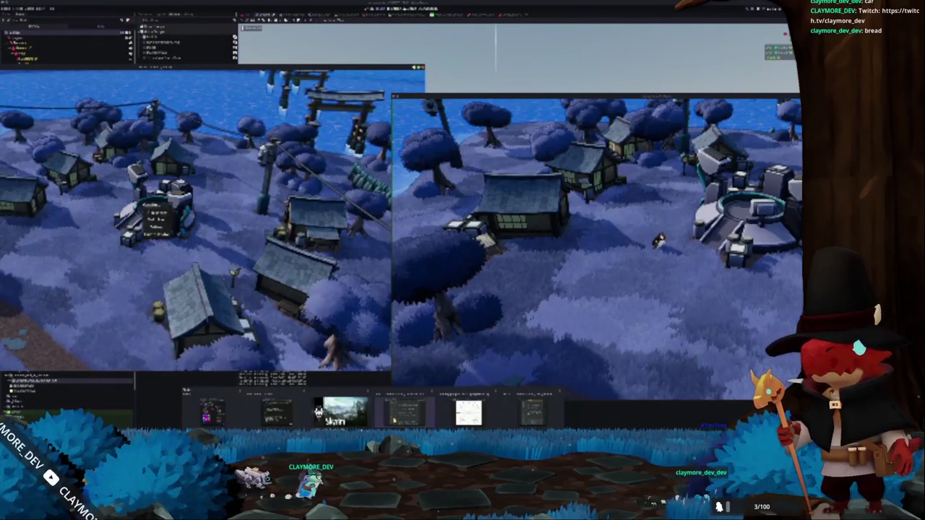
key("Tab")
key("Tab")
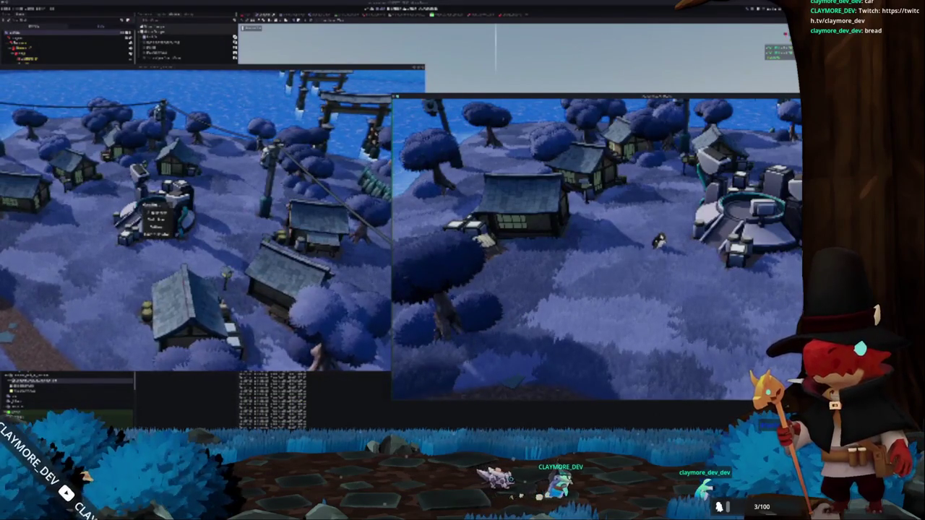
key("alt+Tab")
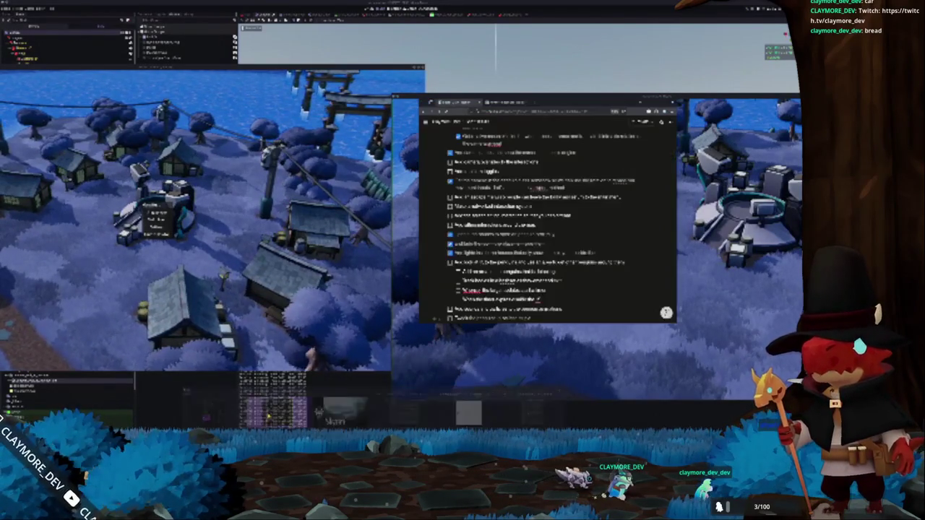
Add a checklist task reading 'Testspl in itself as a' at the end of the list
scroll(549, 287, "down", 3)
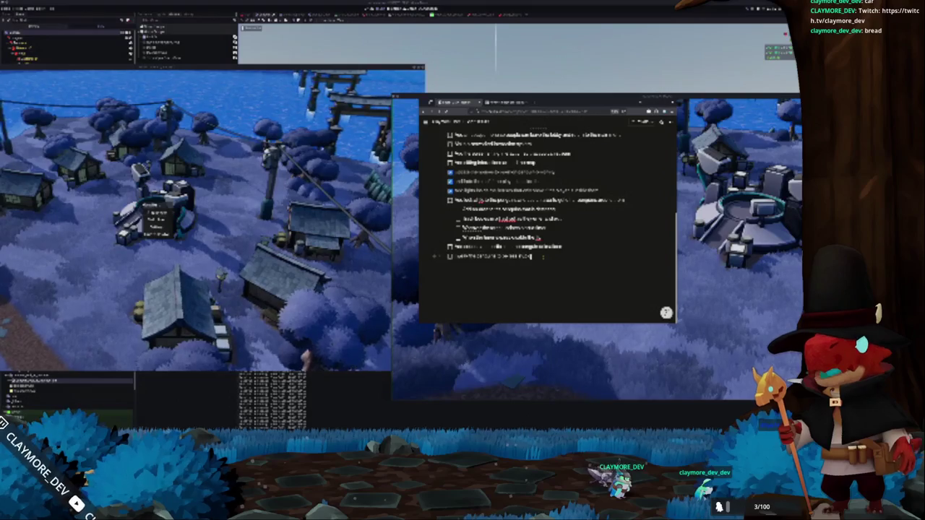
key("Return")
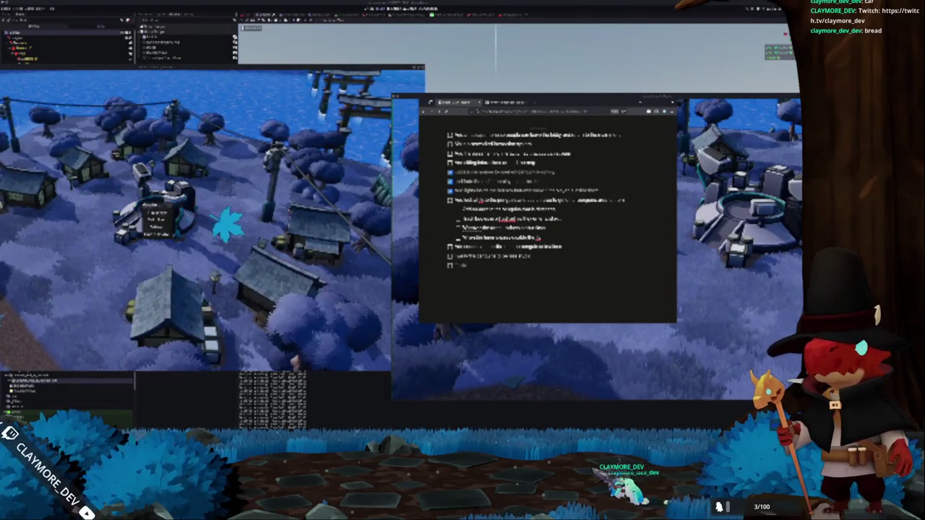
type("Test")
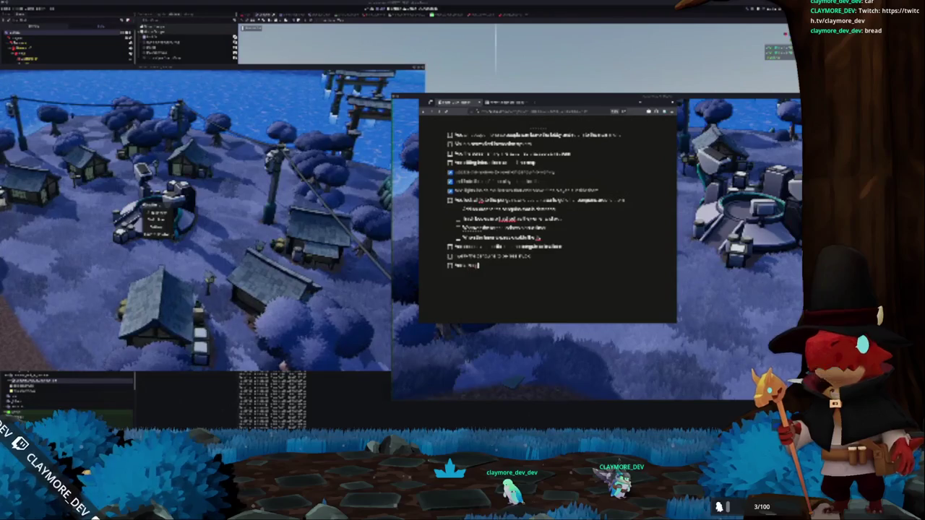
type("s")
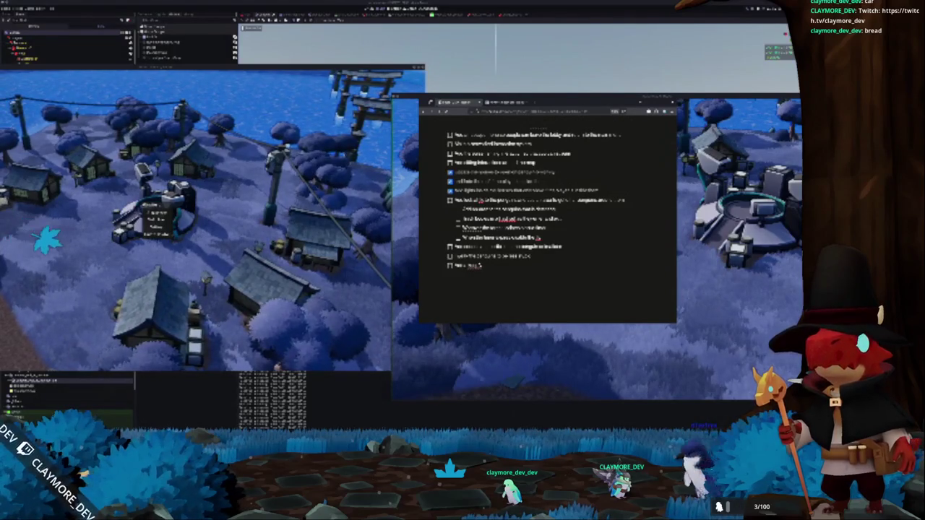
type("pl")
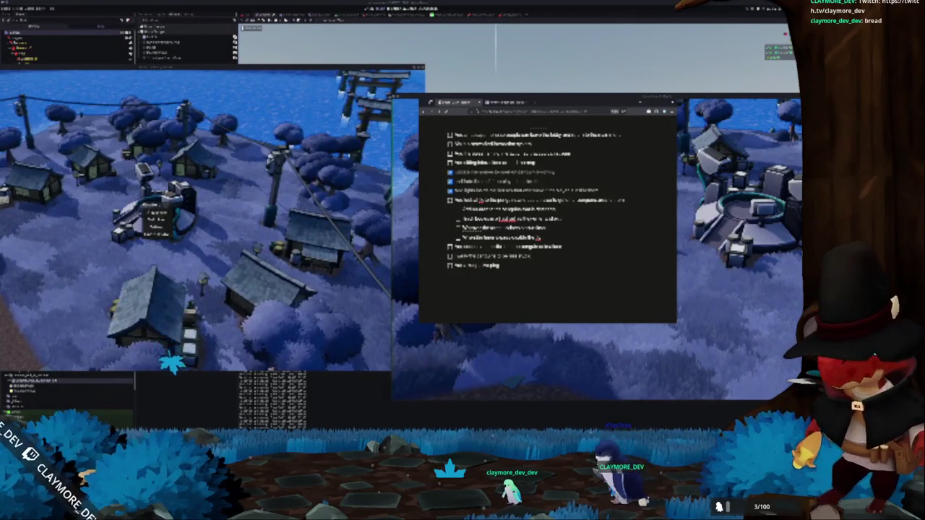
type(" in its")
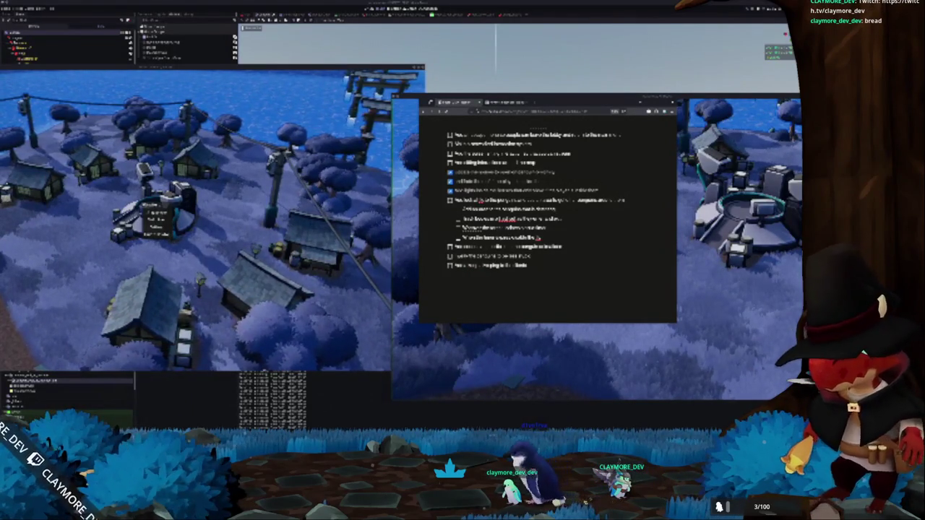
type("elf as a")
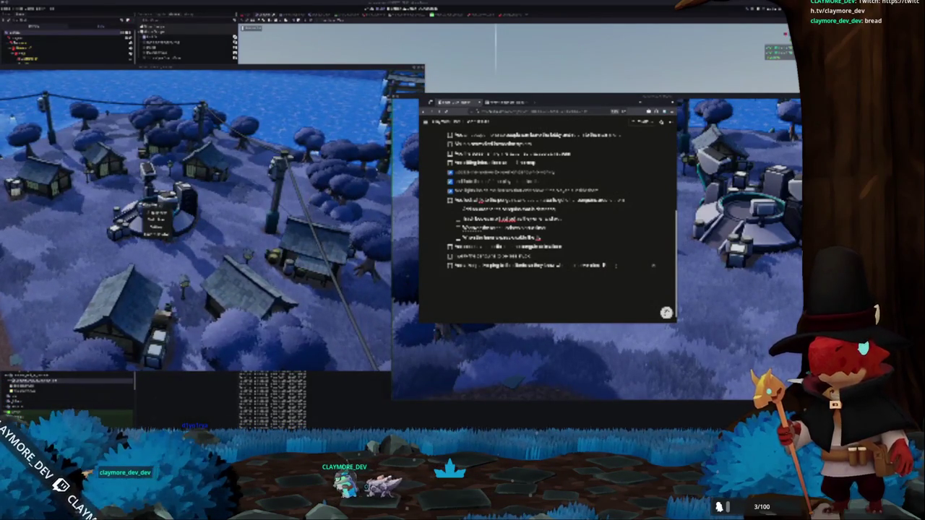
Add a second unchecked task about items on the ground, then close the notes and stop the game
key("Return")
type("add")
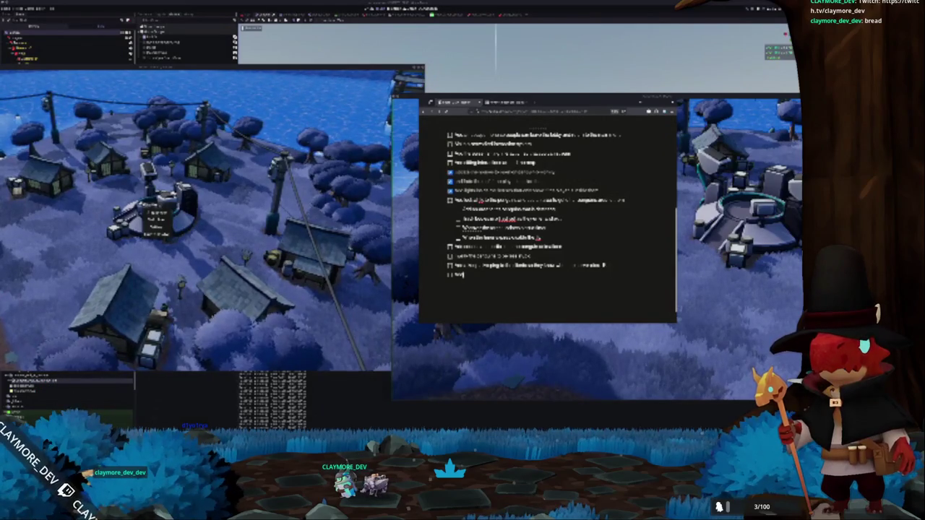
key("BackSpace")
key("BackSpace")
key("BackSpace")
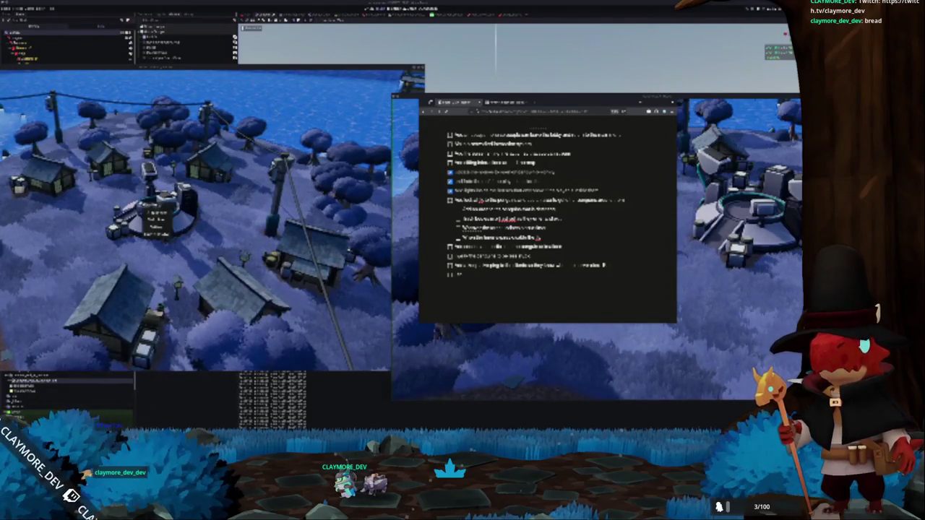
type("ment for items")
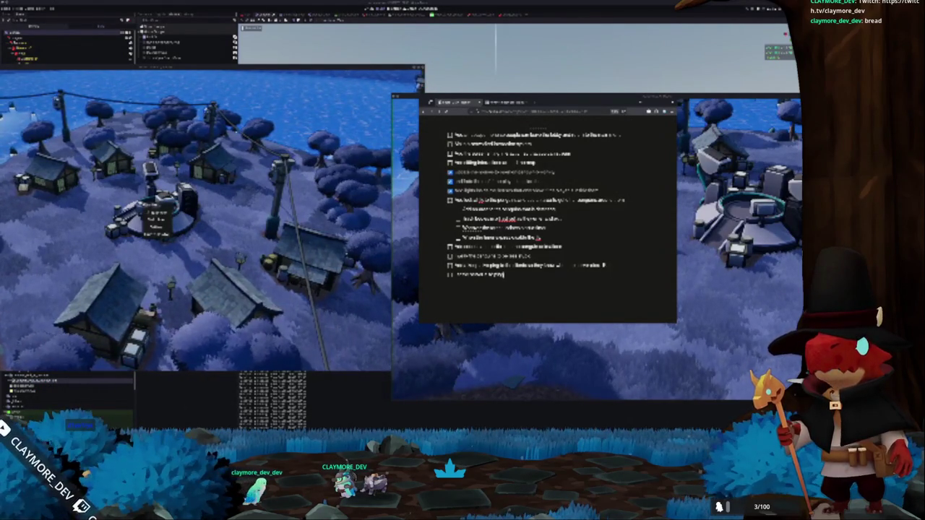
type(" o")
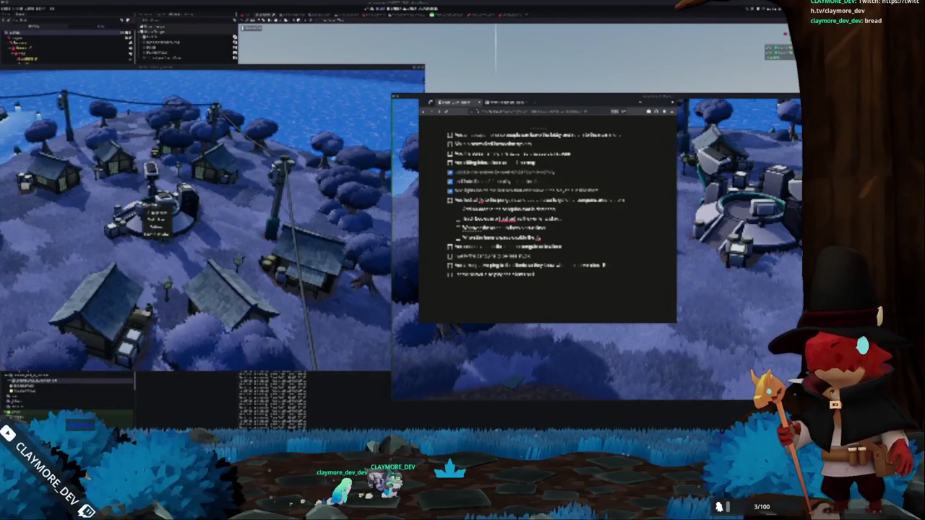
type("n the ground")
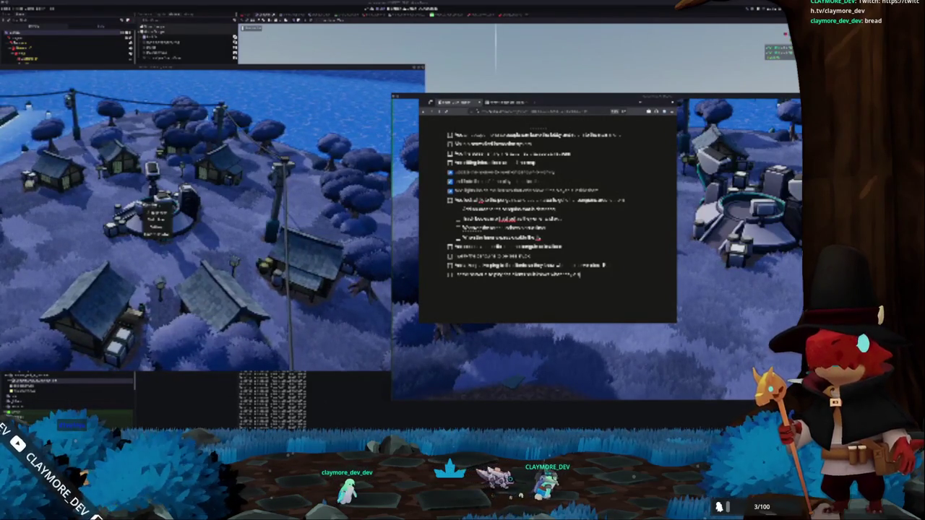
type(" when")
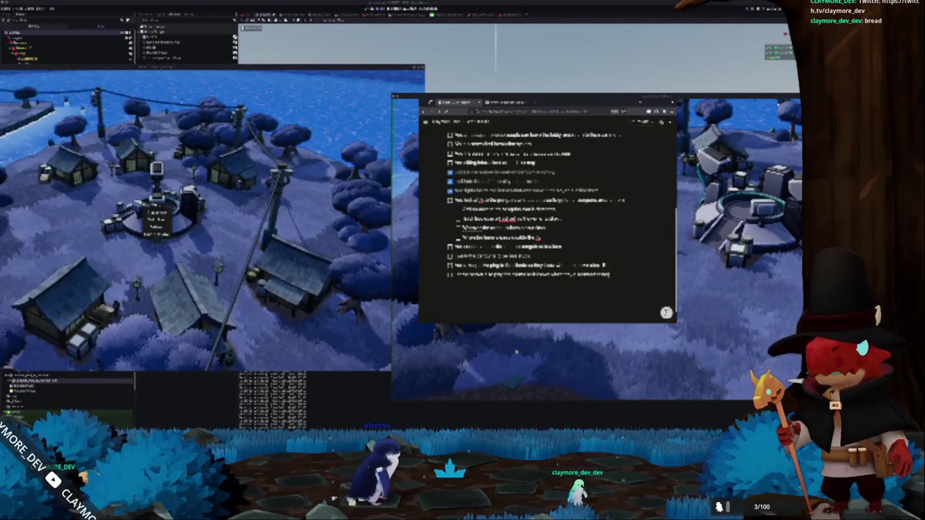
key("alt+Tab")
key("F8")
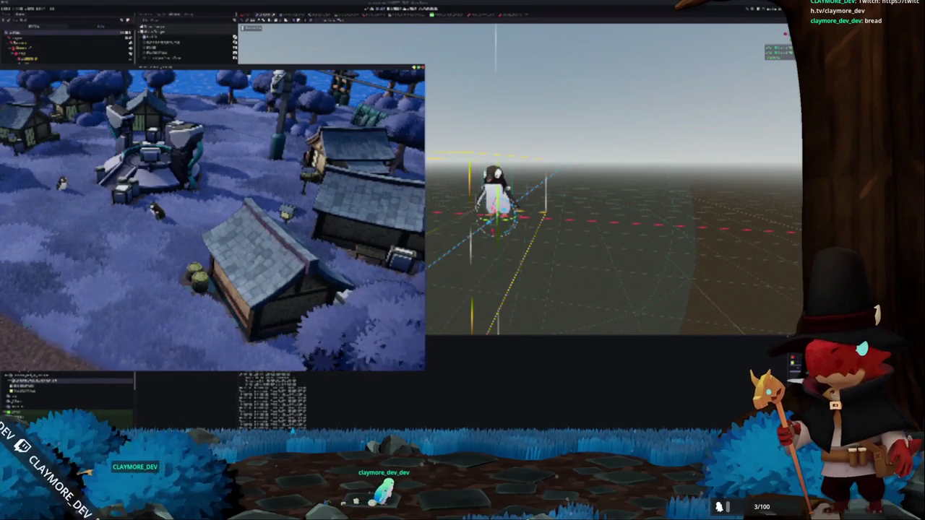
Restart the game and select the scene's top node to view its properties
key("F5")
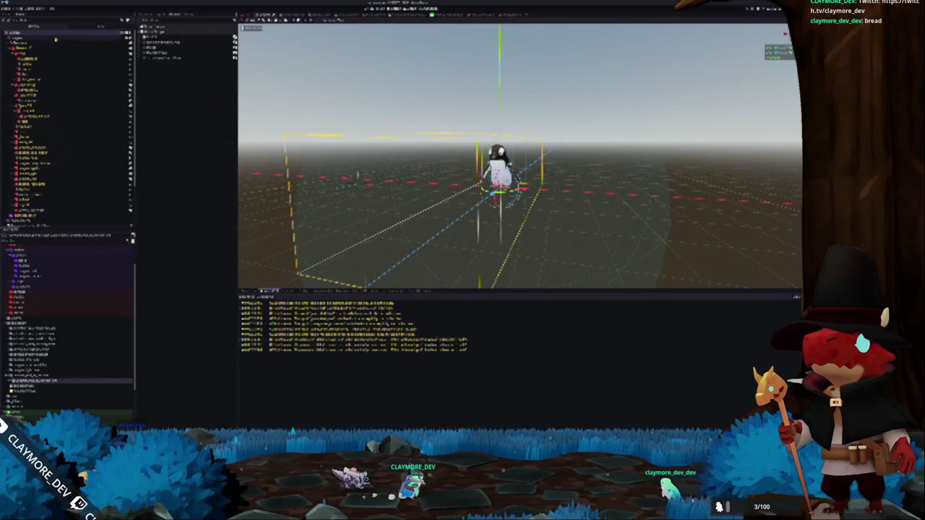
scroll(32, 203, "down", 3)
left_click(26, 220)
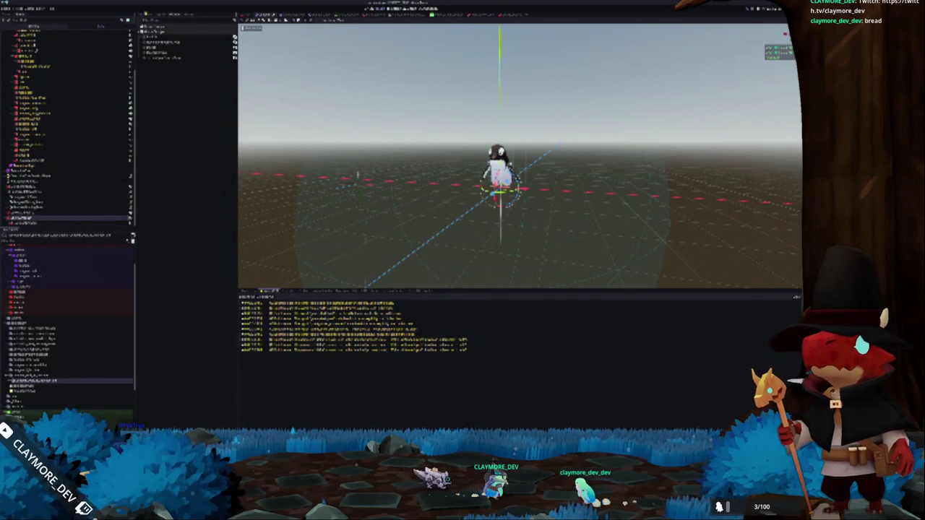
scroll(29, 180, "up", 3)
left_click(29, 34)
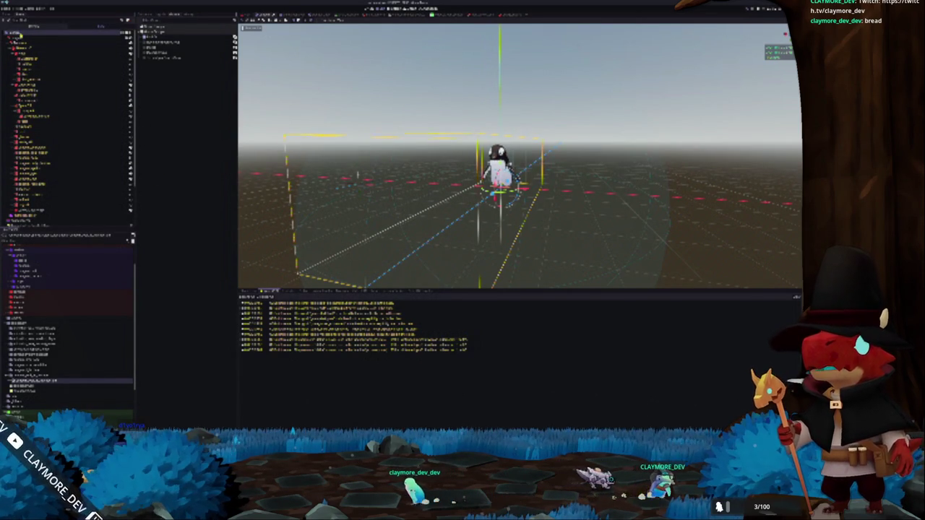
left_click(145, 17)
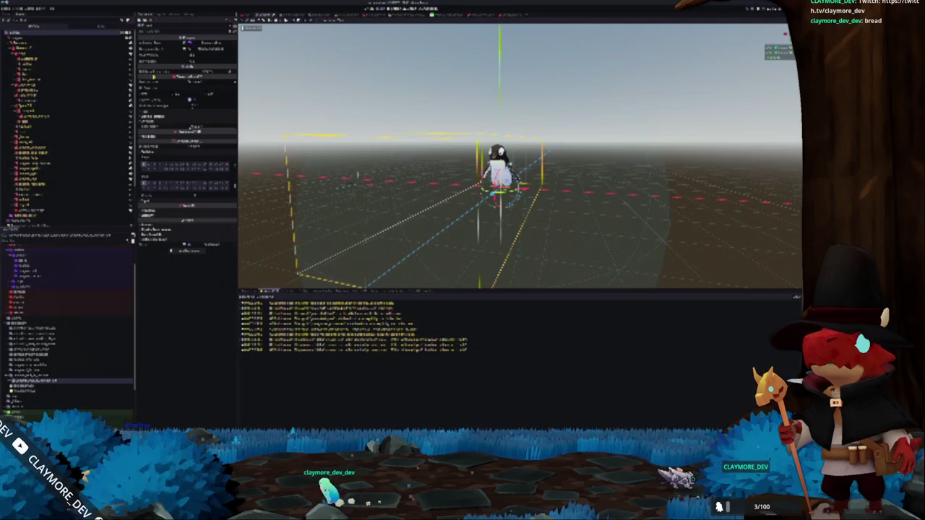
Inspect several lower nodes in the scene tree, then bring up Create New Node
scroll(66, 145, "down", 3)
left_click(43, 218)
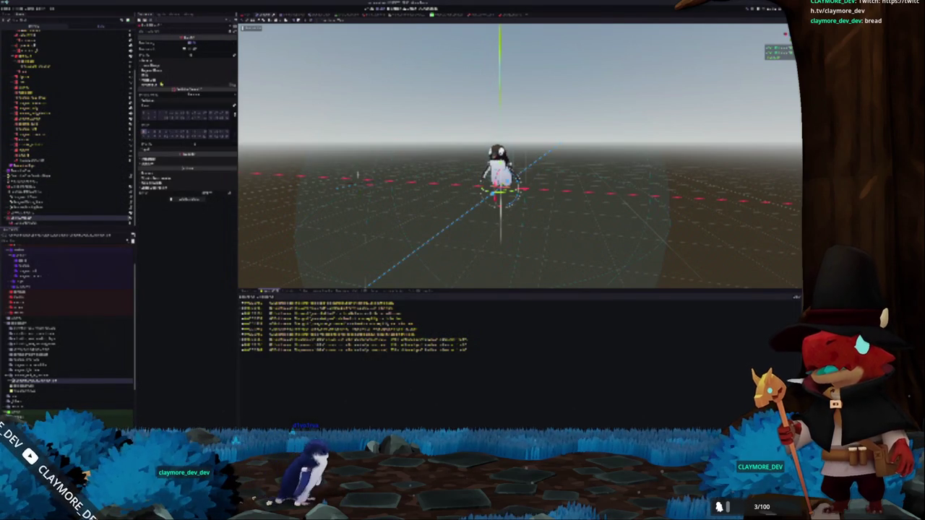
left_click(65, 222)
left_click(35, 215)
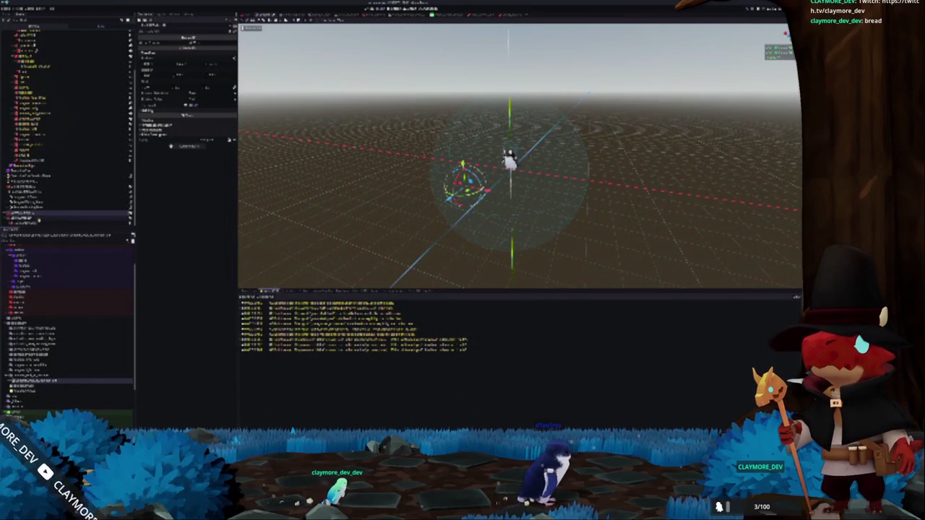
scroll(44, 145, "up", 5)
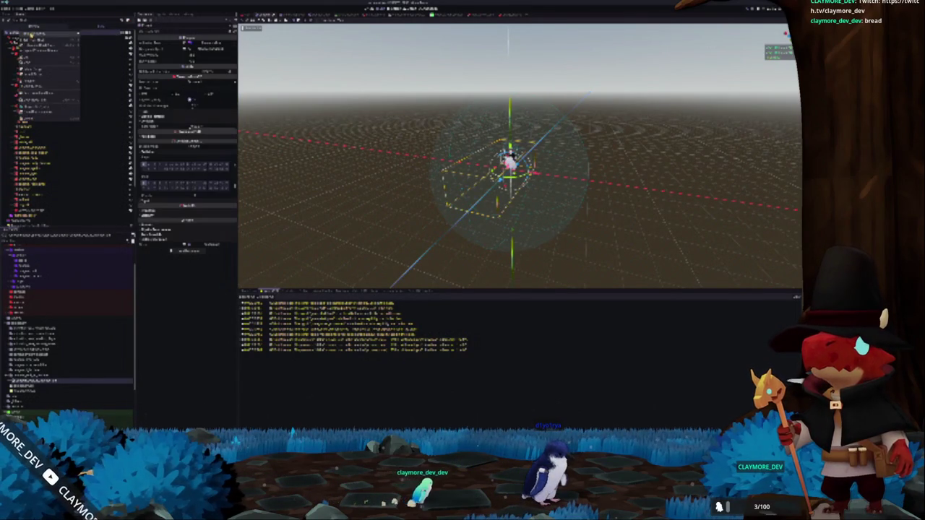
key("ctrl+a")
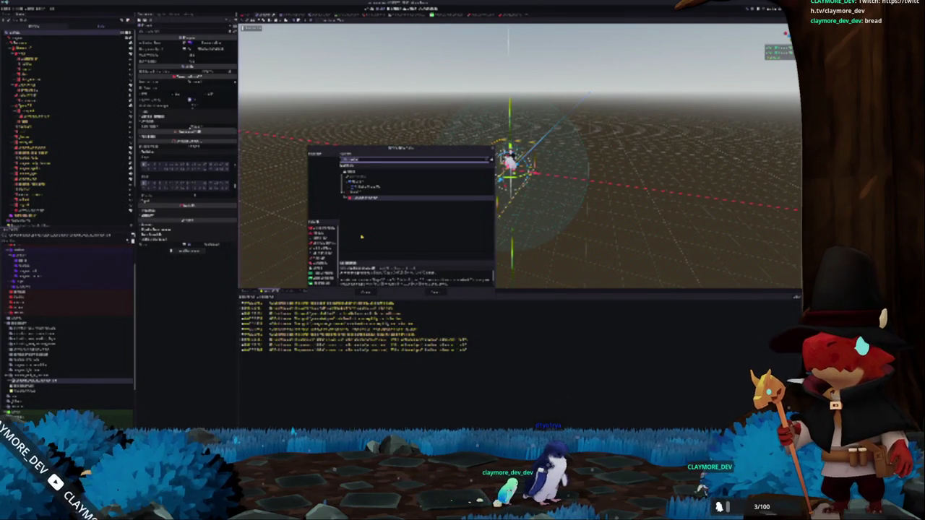
Add a node found by searching 'mesh' to the penguin scene
type("mesh")
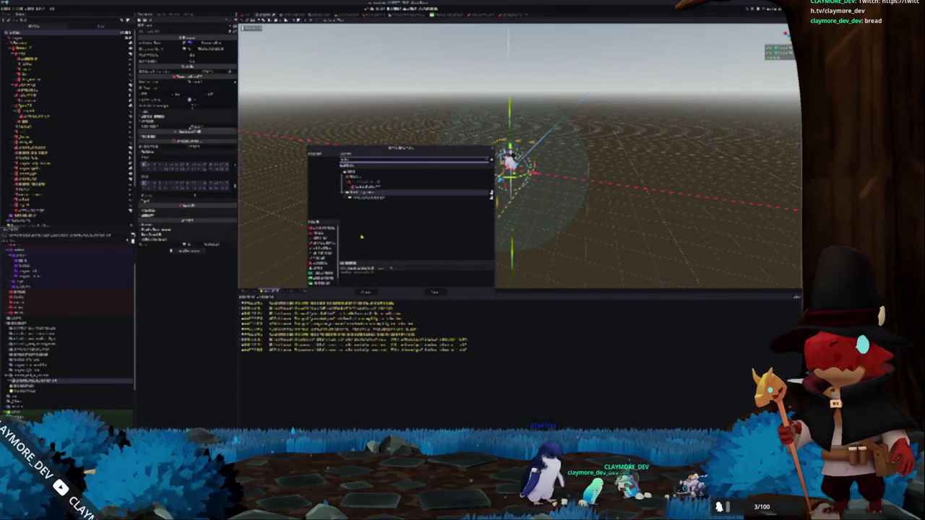
key("Return")
key("ctrl+a")
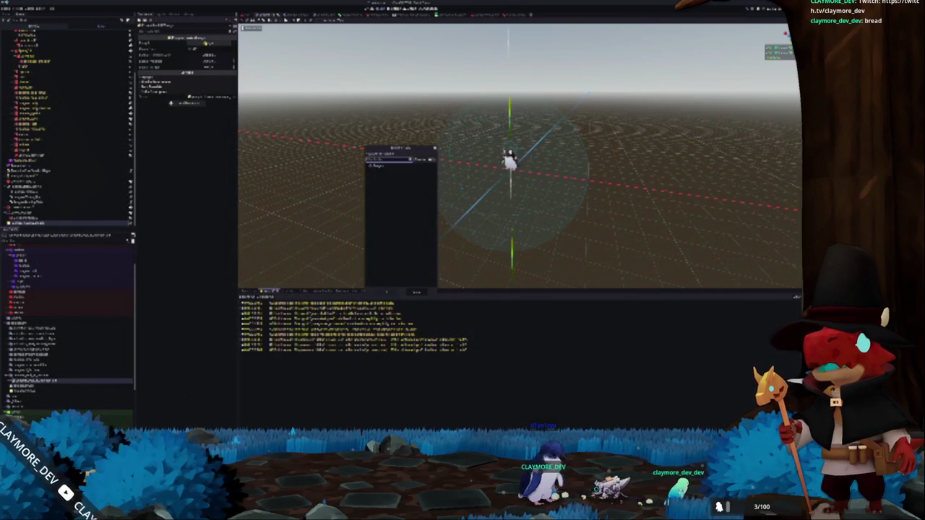
Assign existing scene nodes to its four node-reference properties and start a test run
double_click(376, 166)
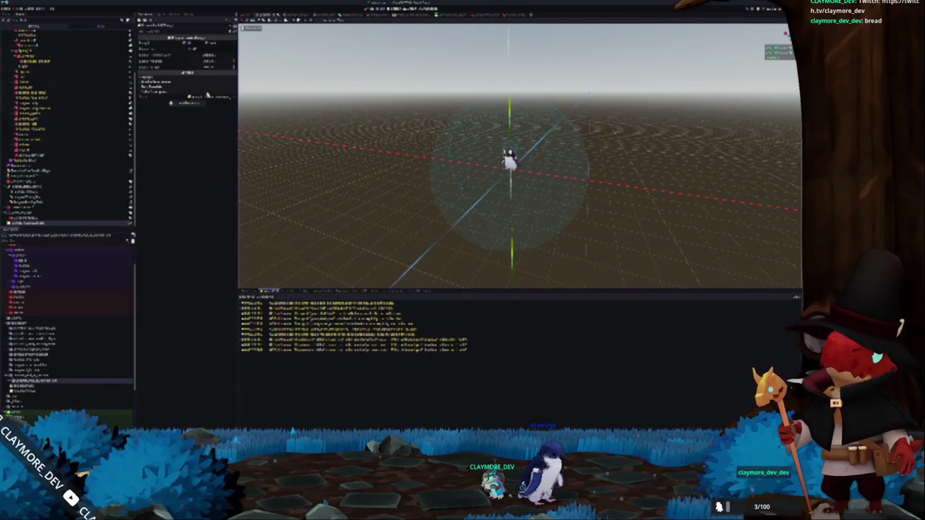
left_click(205, 57)
key("Return")
left_click(216, 62)
double_click(391, 186)
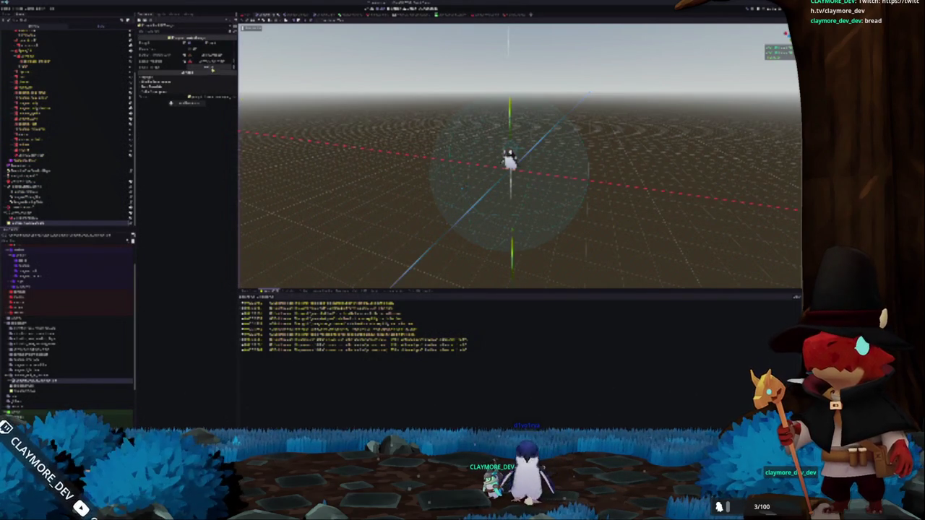
left_click(210, 69)
double_click(376, 171)
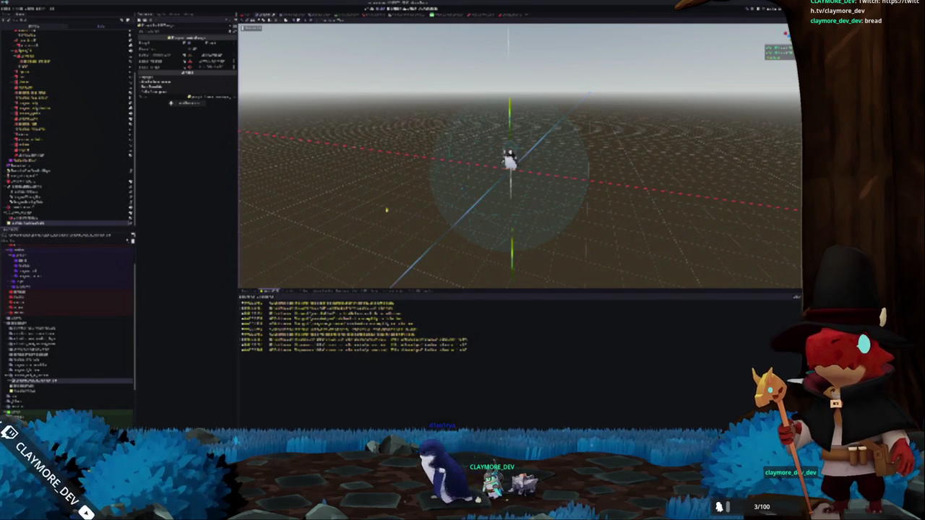
key("F5")
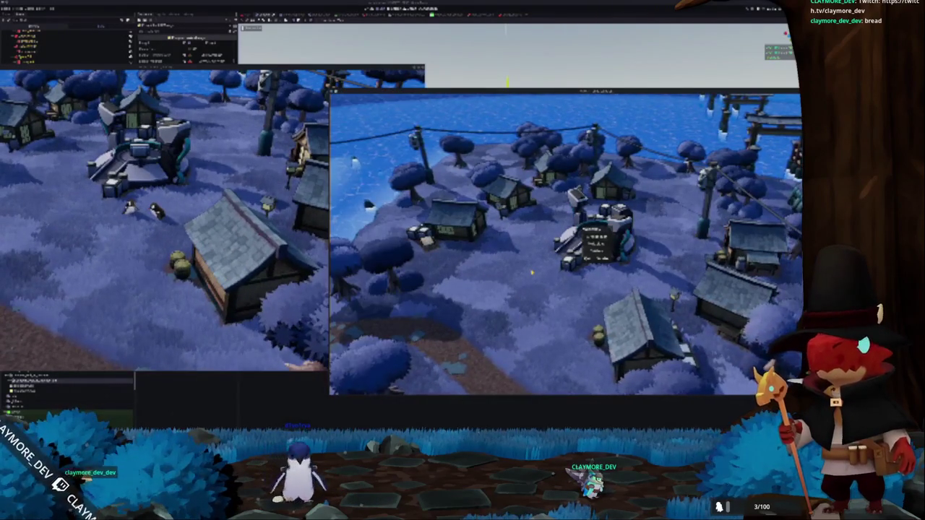
Switch between both game windows, zoom the camera, and walk the character through the village
left_click(307, 290)
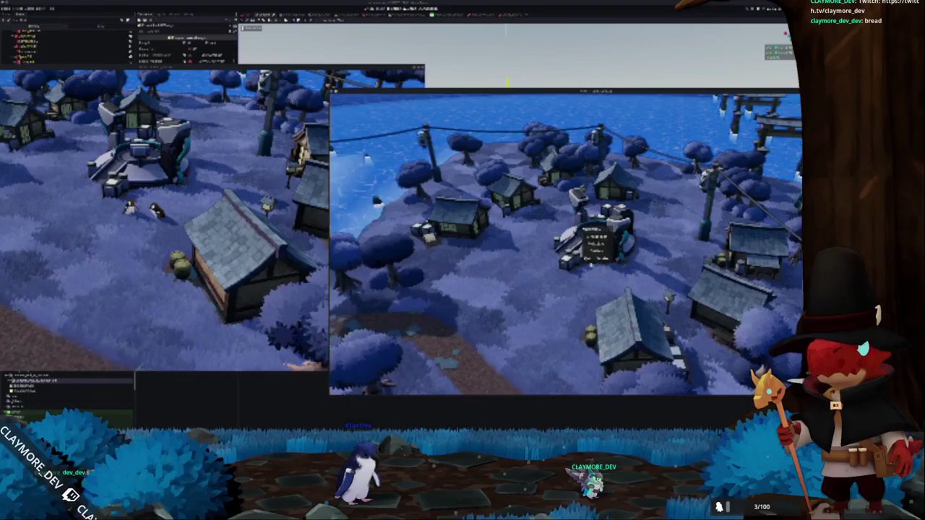
left_click(508, 349)
scroll(505, 281, "up", 3)
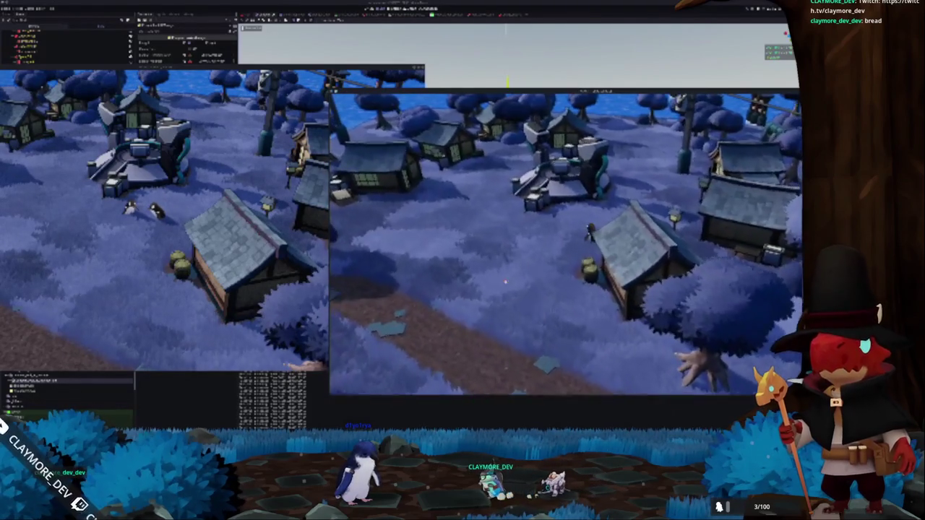
key("a")
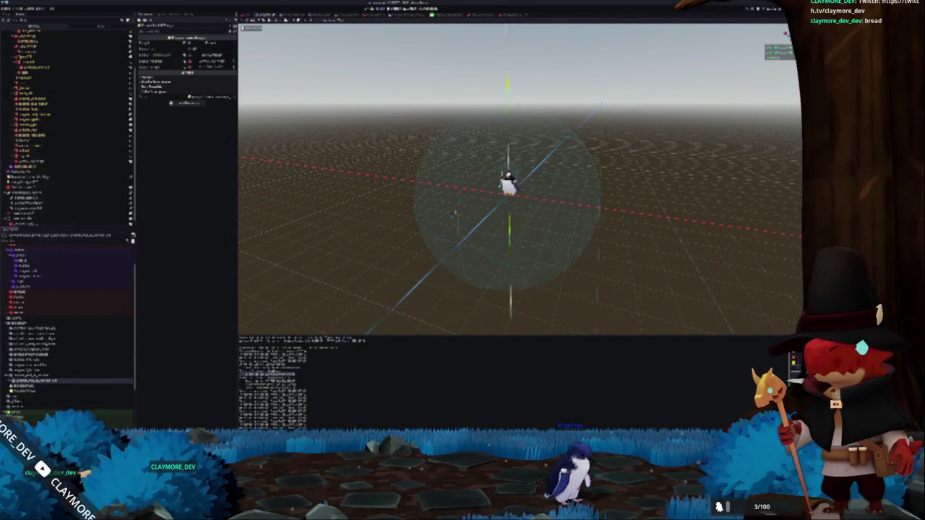
mouse_move(448, 433)
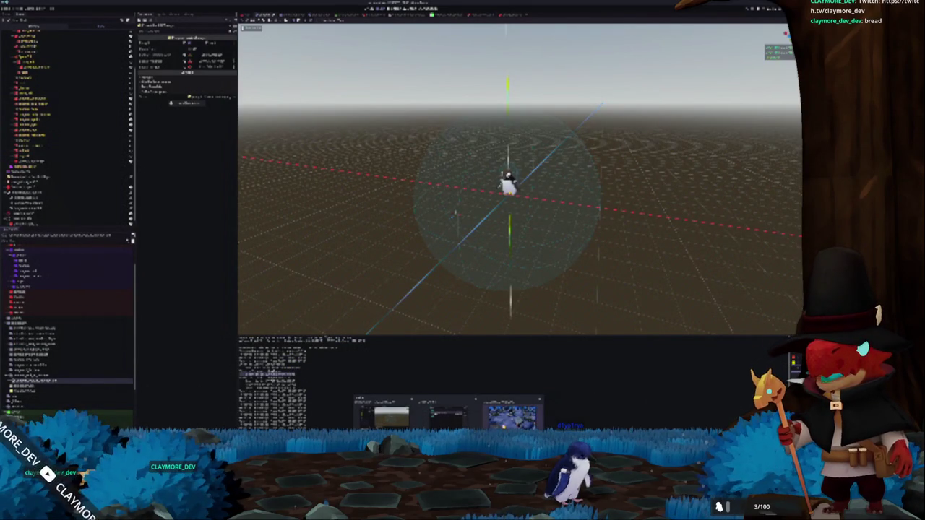
Dismiss the game's menu, end the test-run windows, and switch to the code editor
left_click(506, 418)
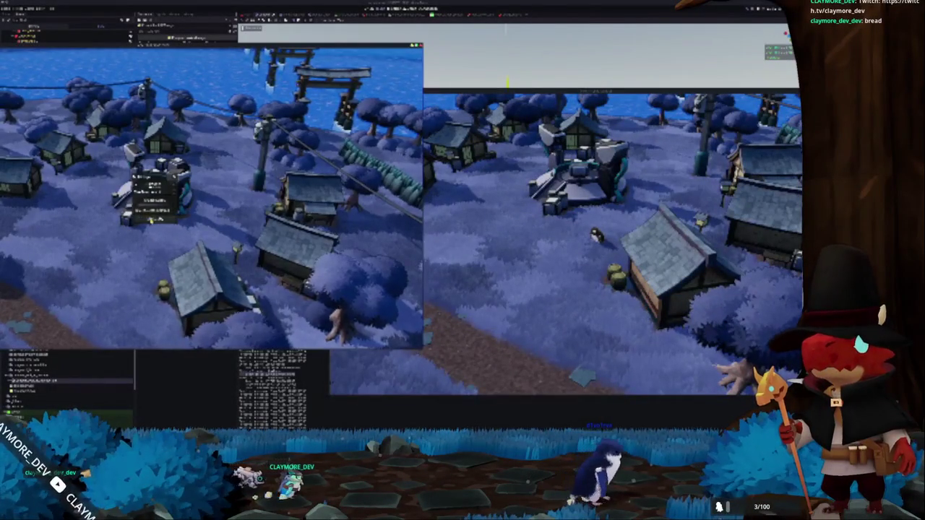
left_click(154, 210)
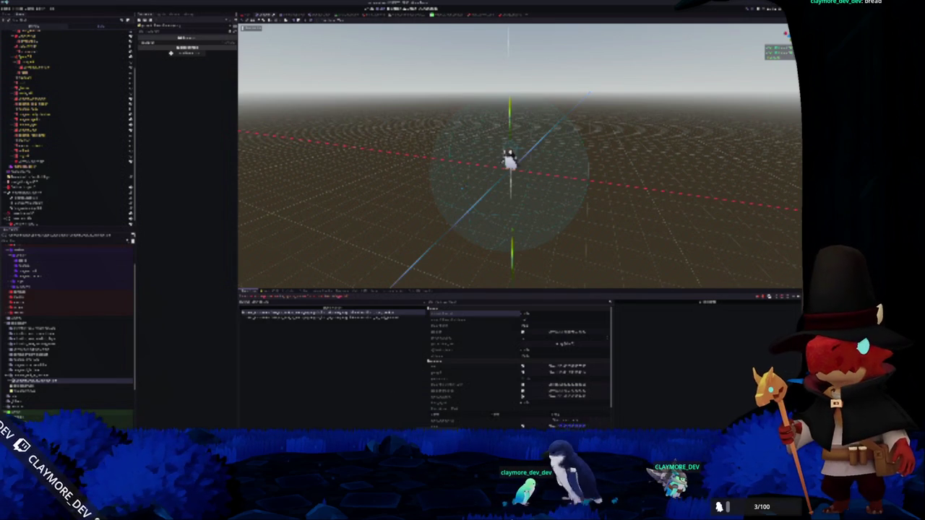
key("alt+Tab")
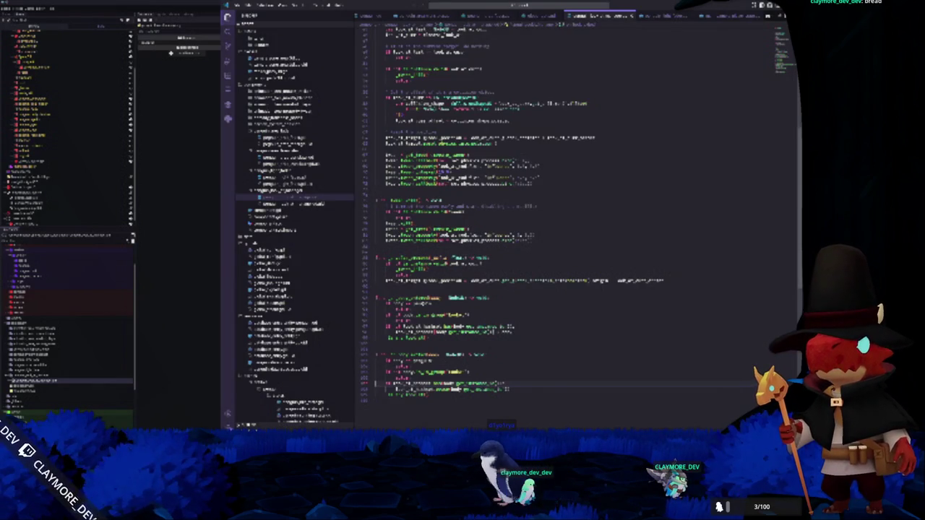
Bring the game script up in VS Code and highlight occurrences of two variables
scroll(578, 230, "up", 4)
key("alt+Tab")
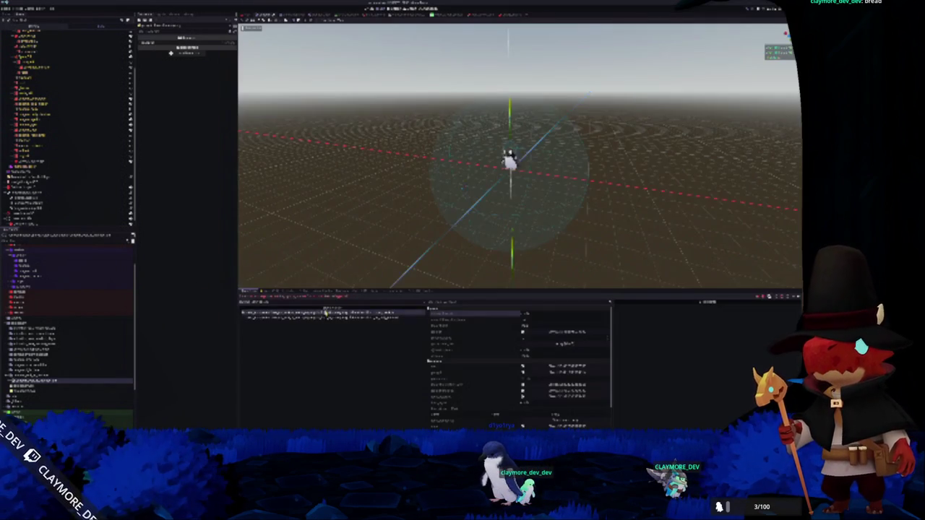
key("alt+Tab")
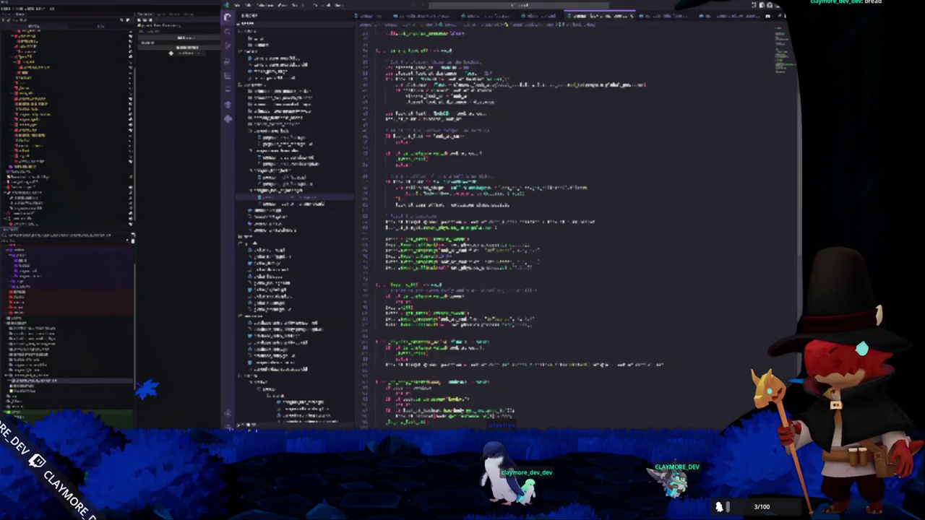
scroll(578, 229, "up", 3)
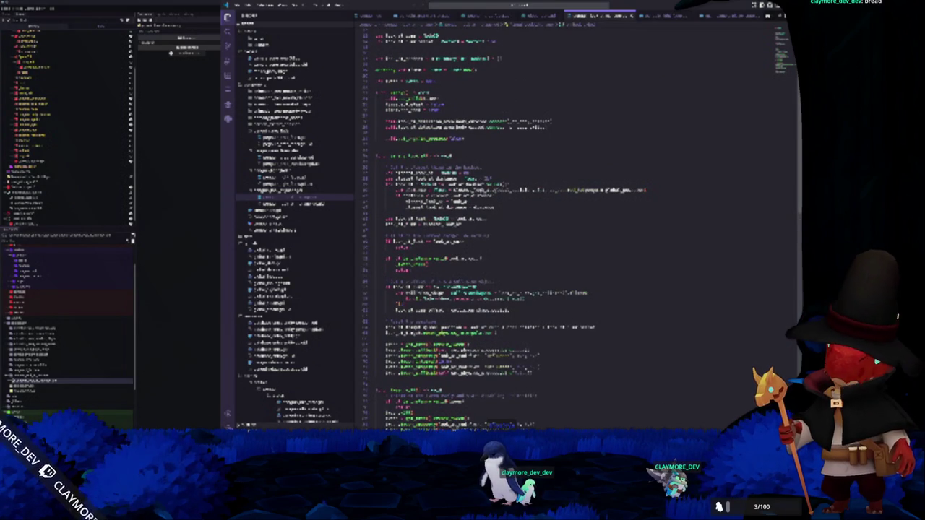
double_click(475, 190)
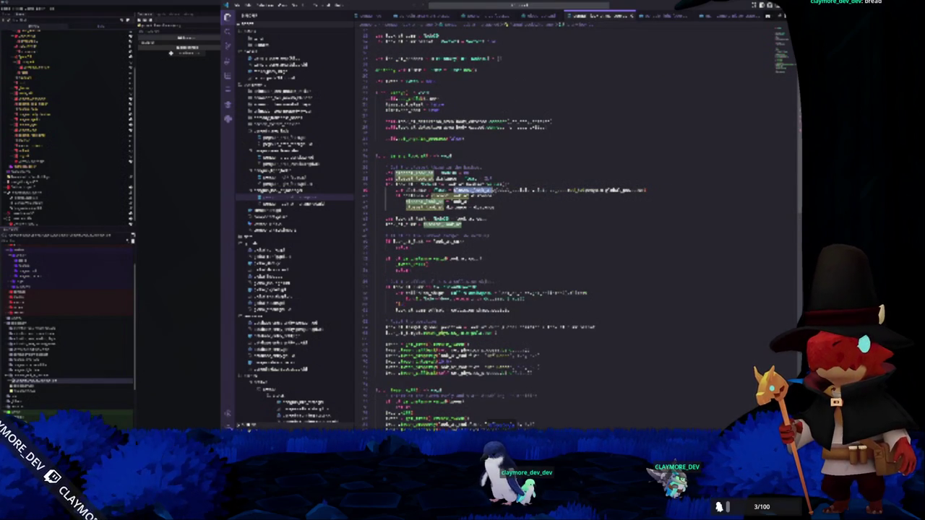
double_click(403, 185)
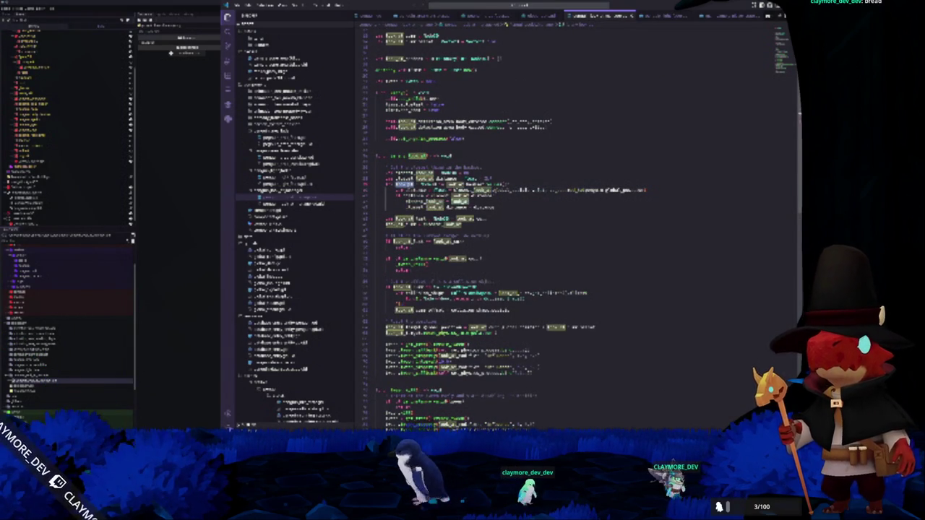
Select a name to trace its declaration and place the caret further down the function
left_click(515, 196)
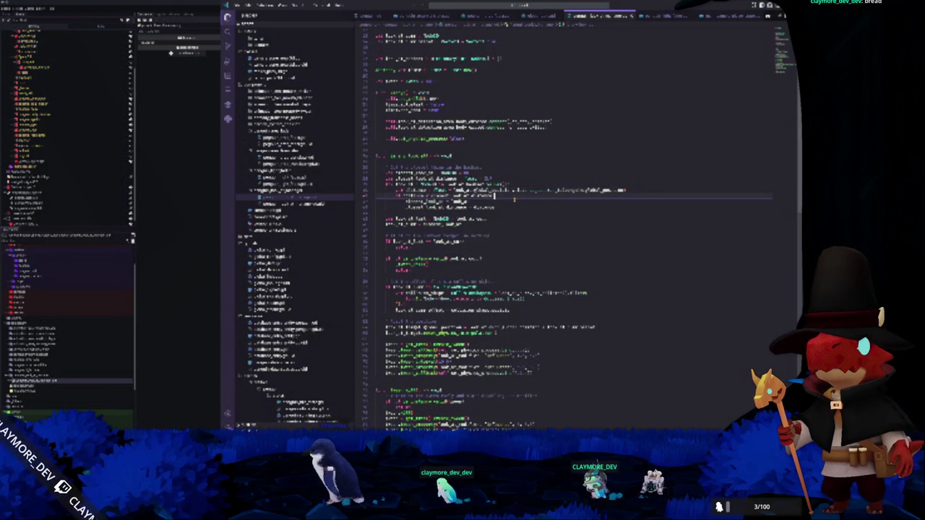
left_click(510, 213)
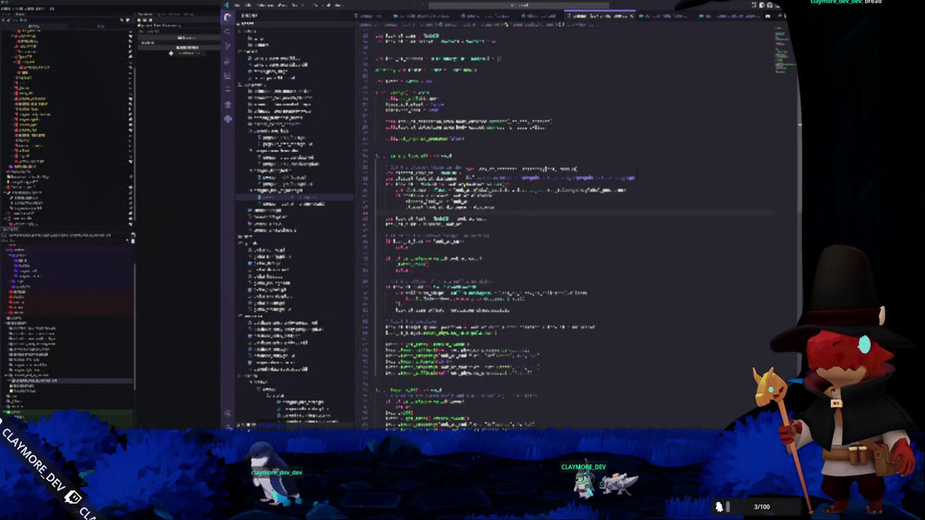
double_click(466, 184)
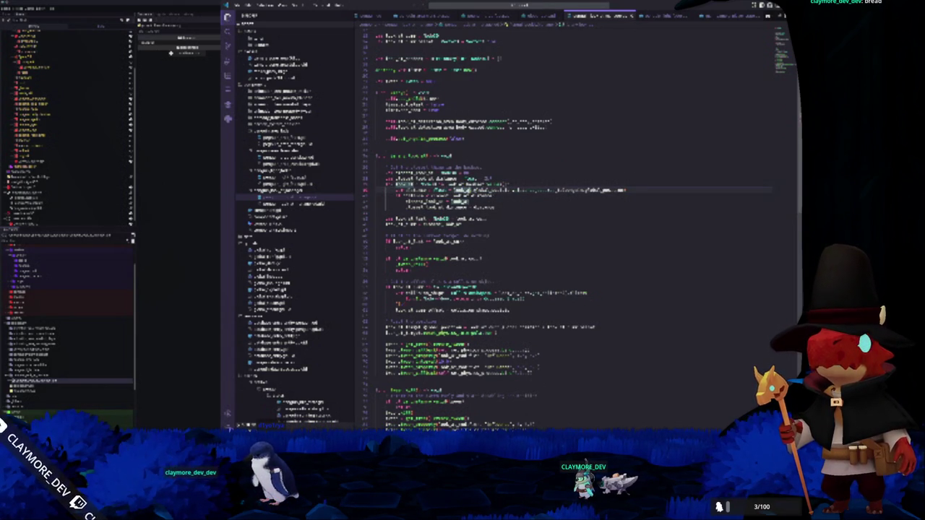
scroll(571, 224, "down", 2)
left_click(416, 171)
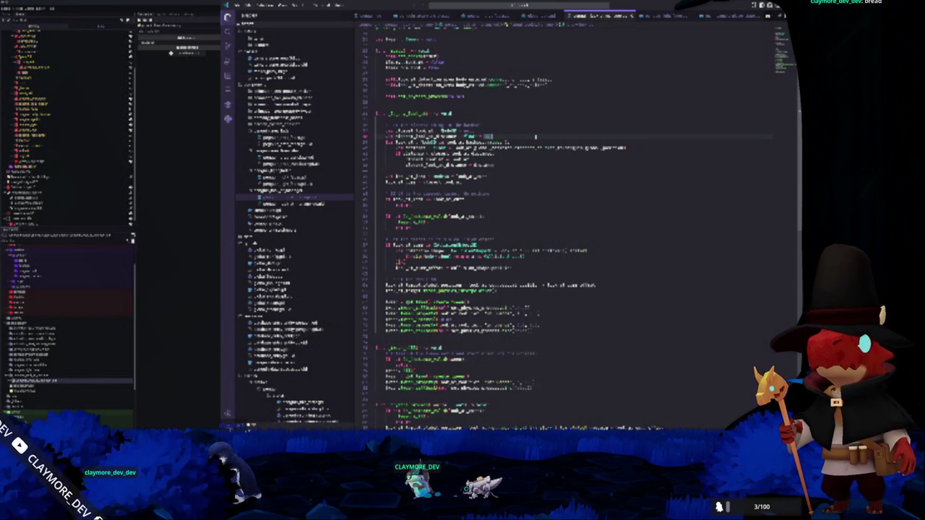
Insert a distance_to check on to_target.length() with an early return below that line
left_click(510, 142)
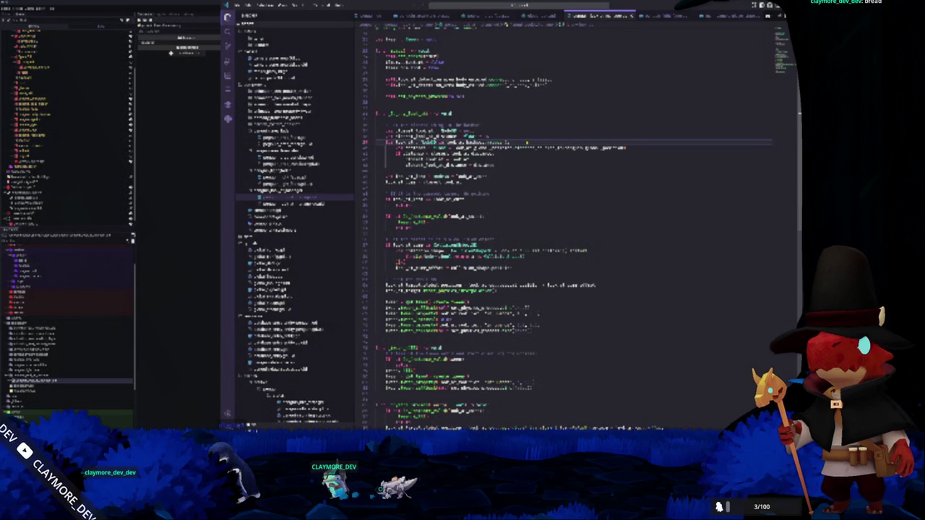
key("Return")
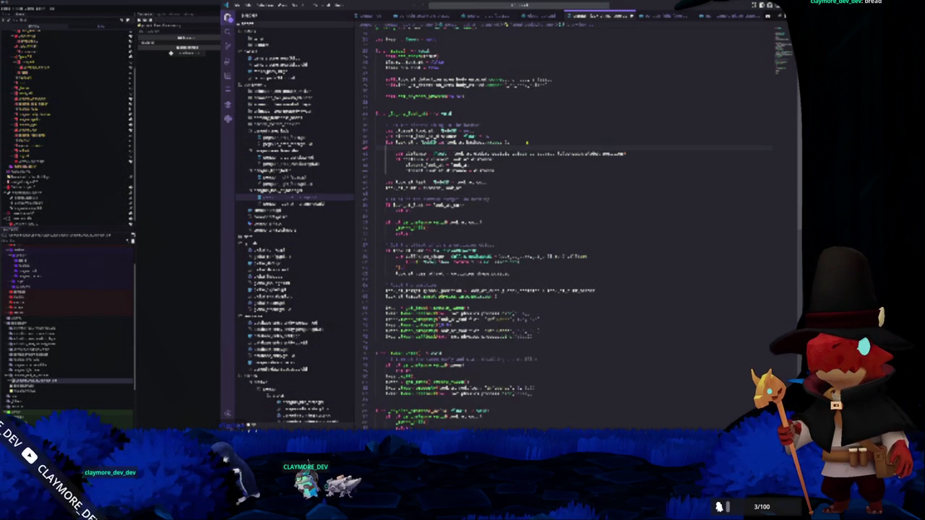
type("[")
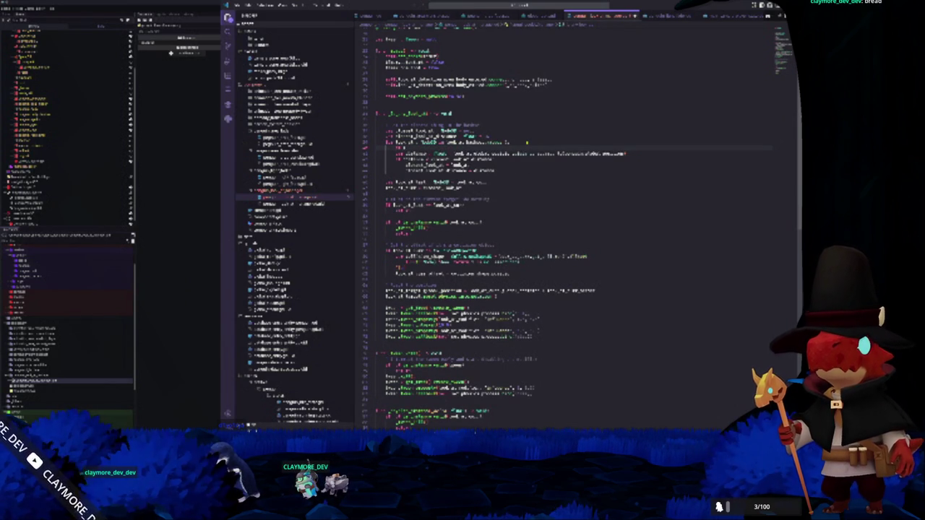
type("st")
key("Tab")
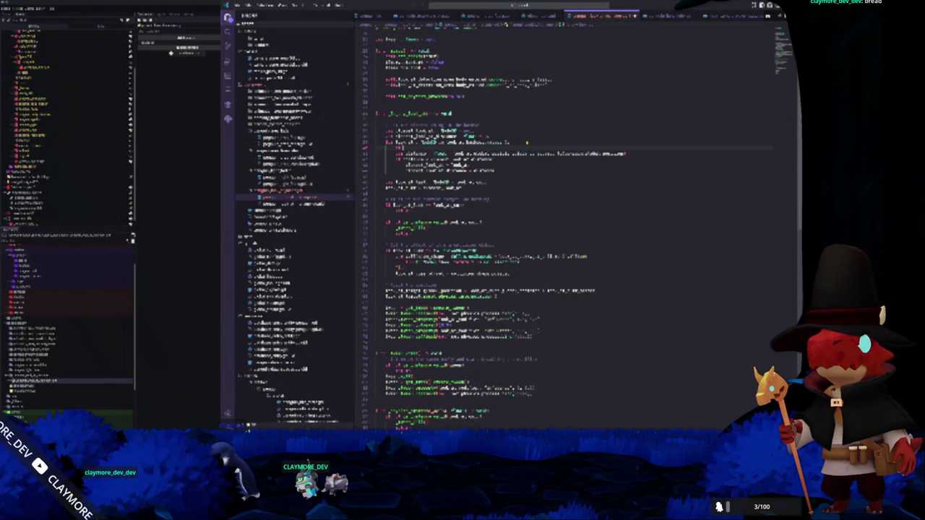
type("to_target.length()")
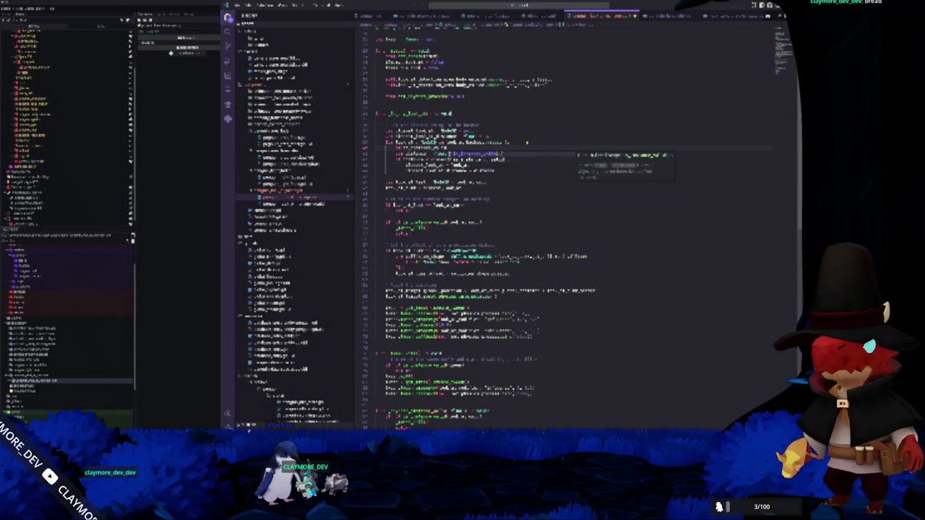
type(".distance_to(")
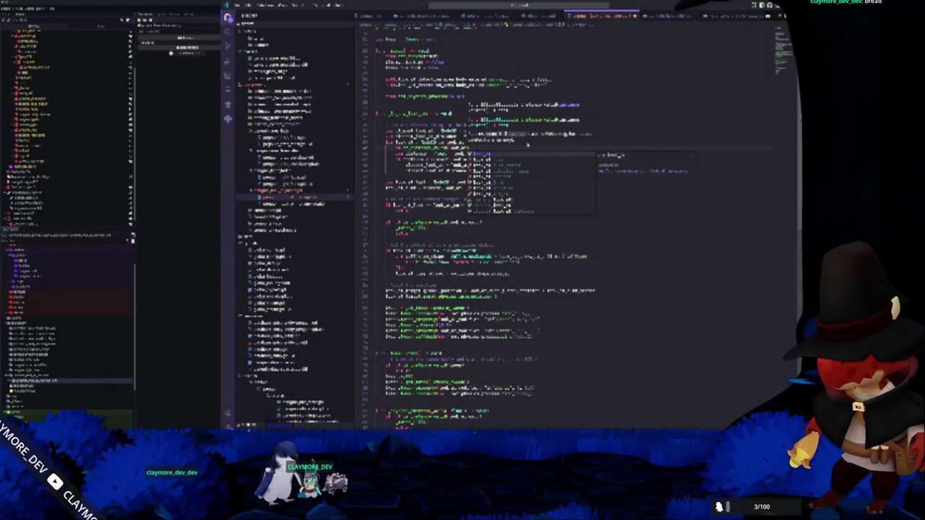
key("Tab")
type("return")
key("Down")
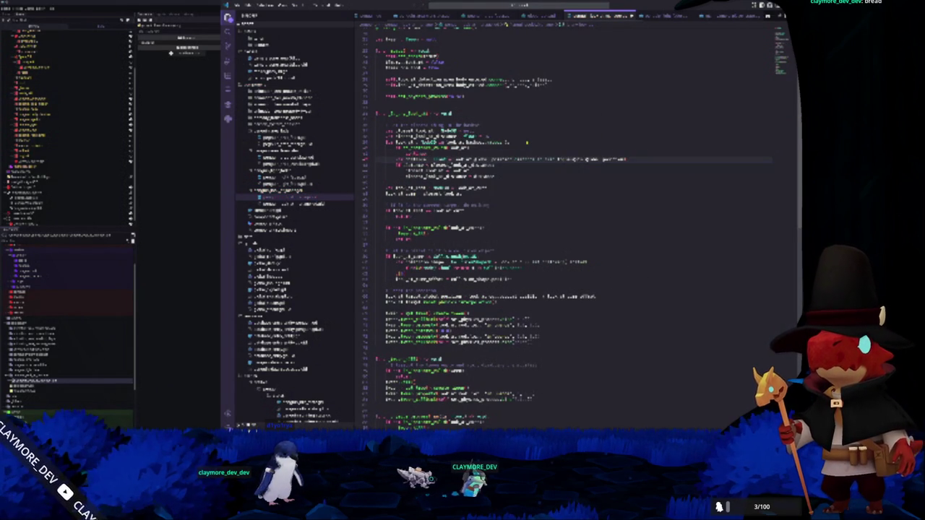
Select the two new lines and open another script from the project files
key("shift+Up")
key("shift+Up")
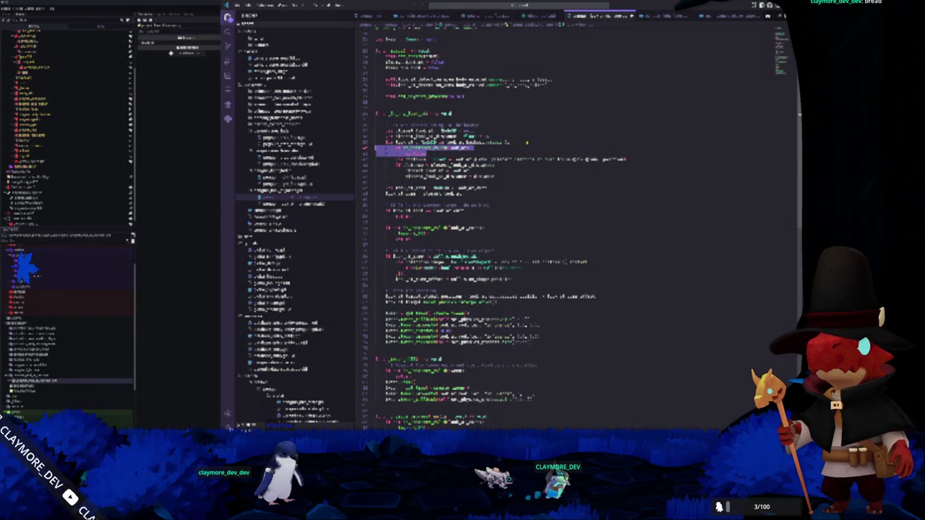
scroll(506, 217, "down", 2)
scroll(506, 216, "up", 4)
left_click(282, 178)
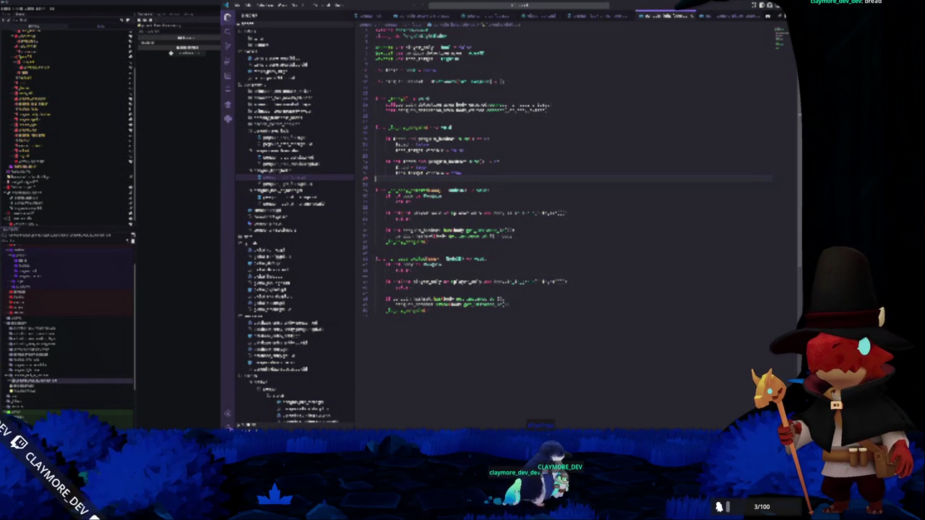
left_click(444, 298)
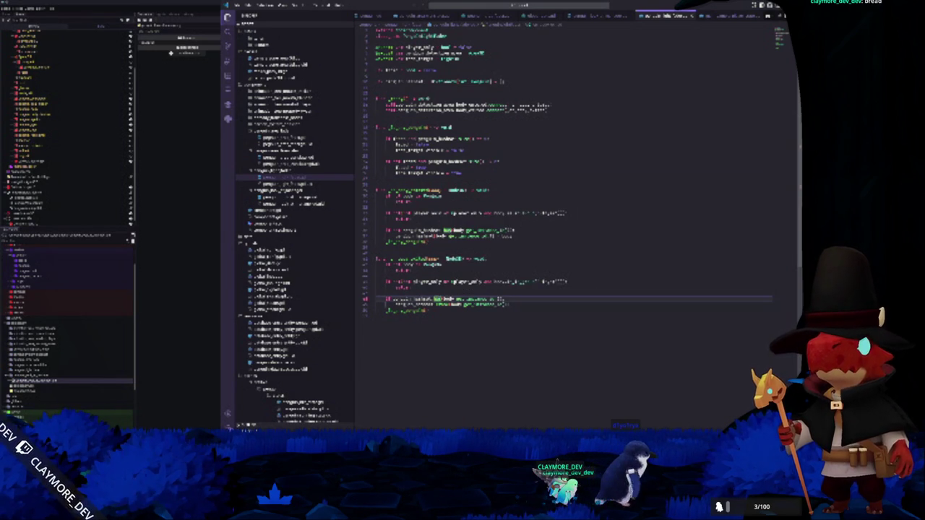
key("Up")
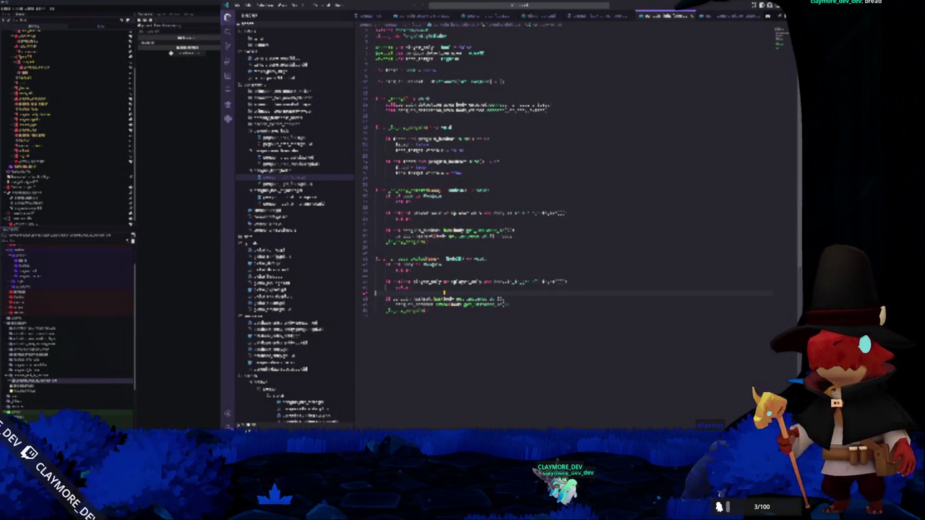
left_click(466, 248)
left_click(465, 226)
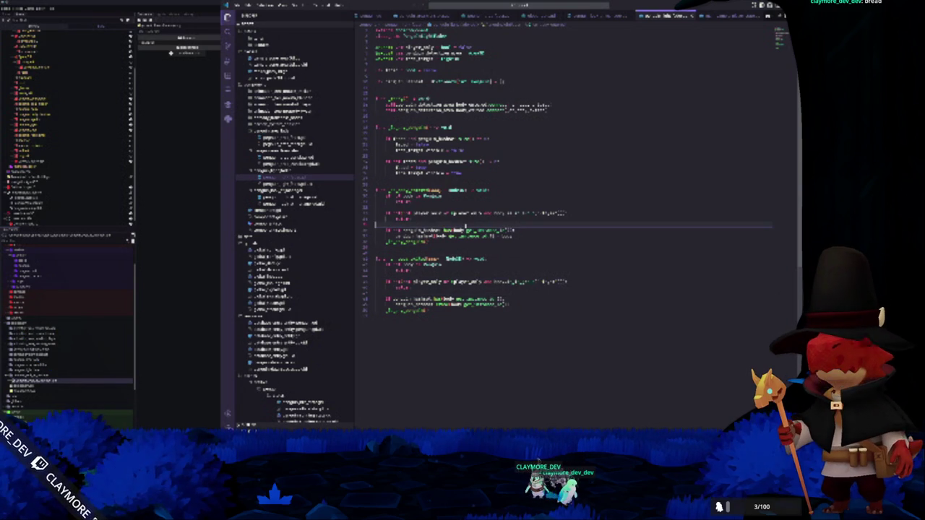
left_click(471, 207)
left_click(463, 184)
left_click(444, 208)
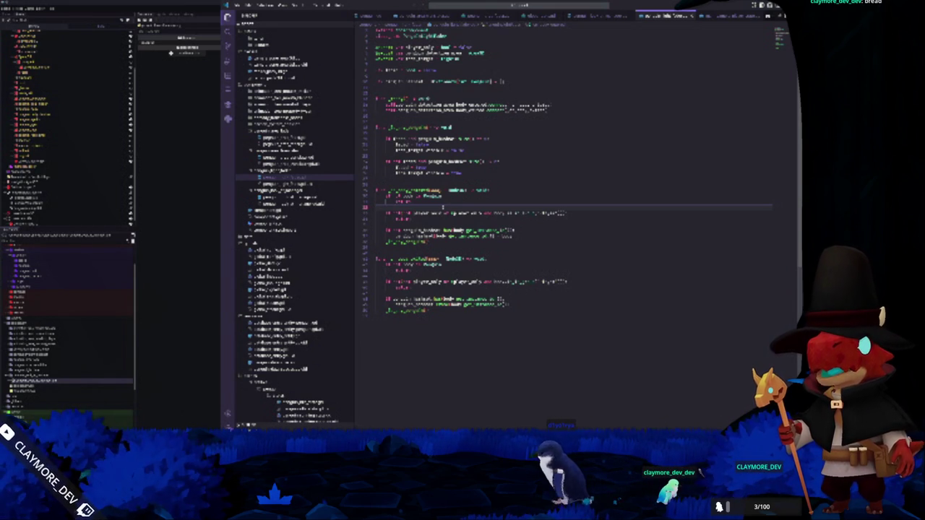
left_click(481, 243)
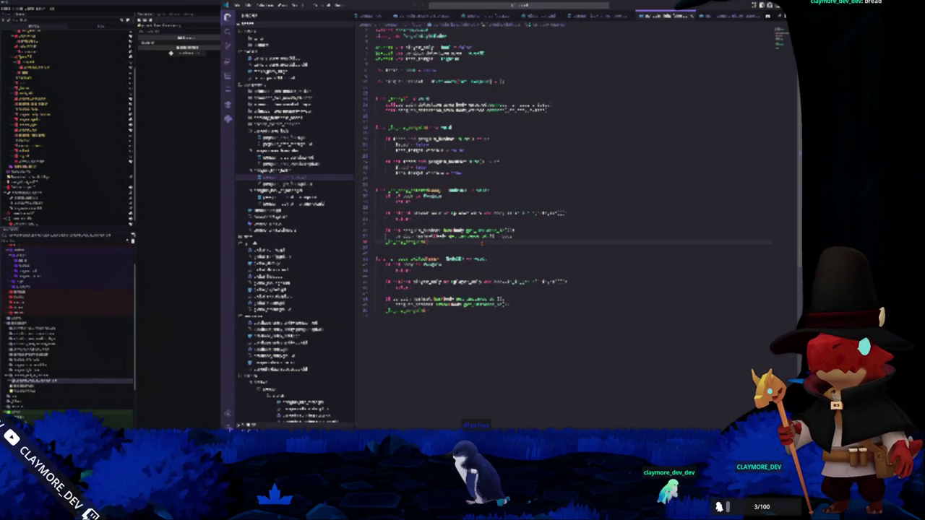
Run the project with F5 from Godot, then close both game windows with F8
key("ctrl+F2")
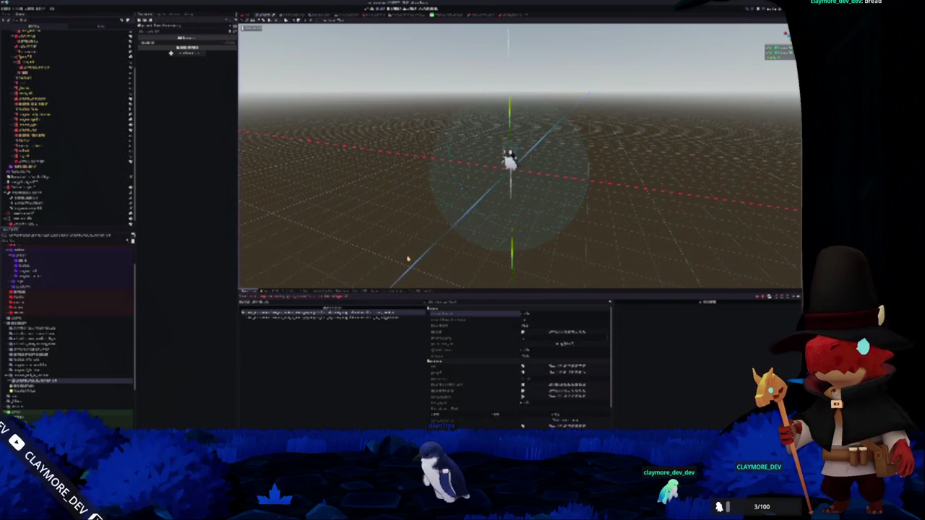
key("F5")
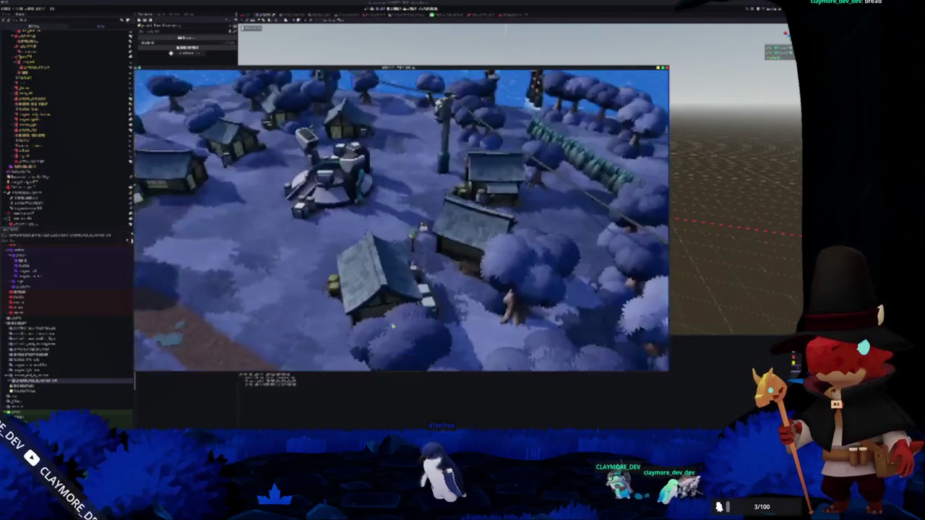
key("F8")
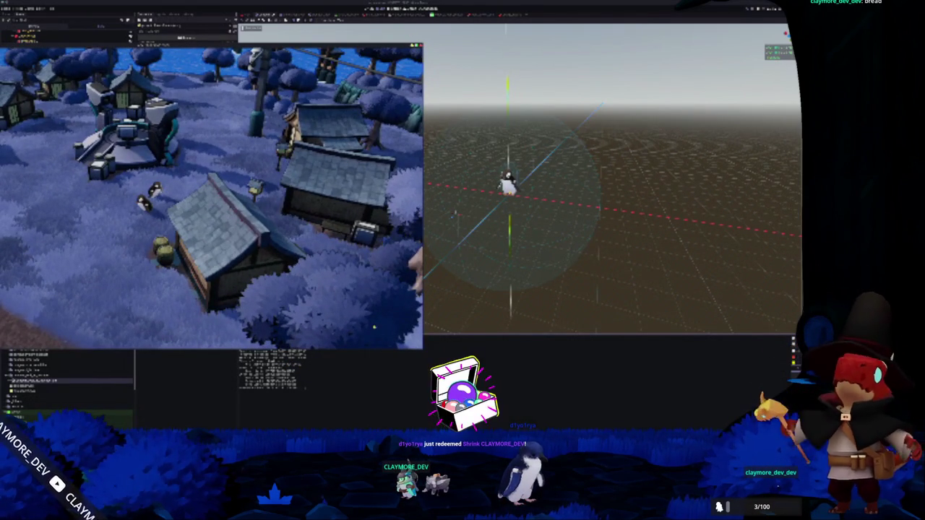
key("F8")
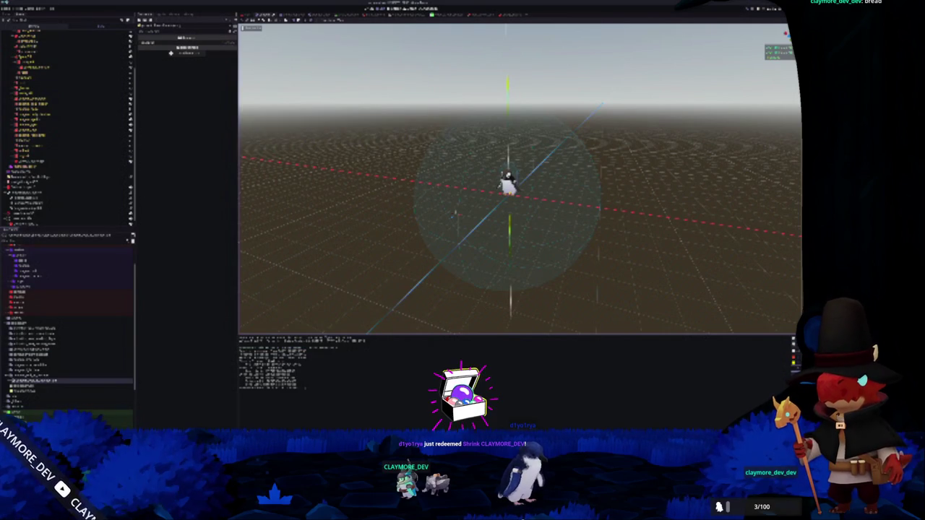
mouse_move(454, 437)
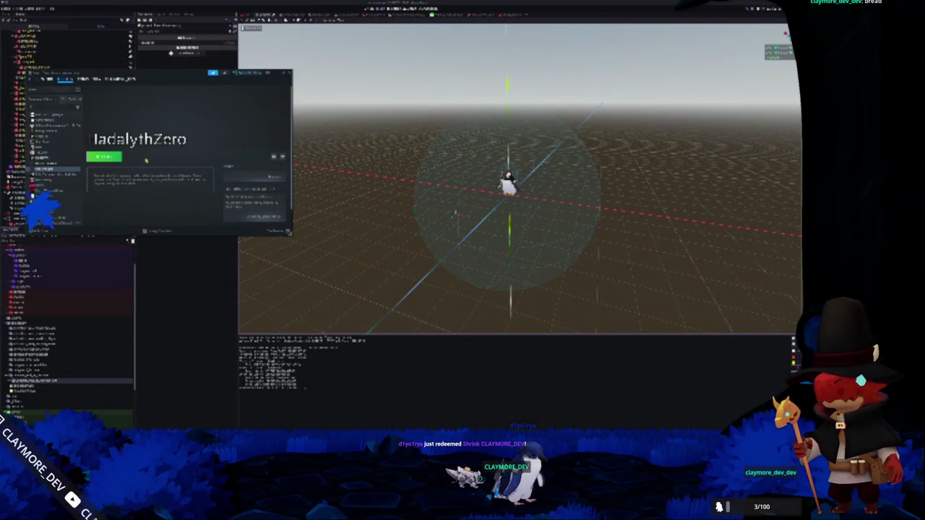
Launch IadalythZero from its Steam library page and switch back to the editor
left_click(236, 212)
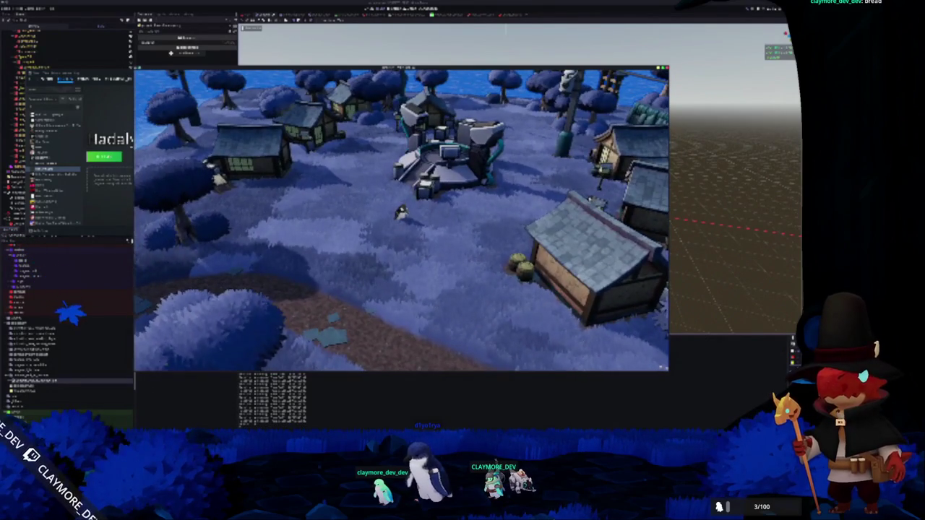
key("alt+Tab")
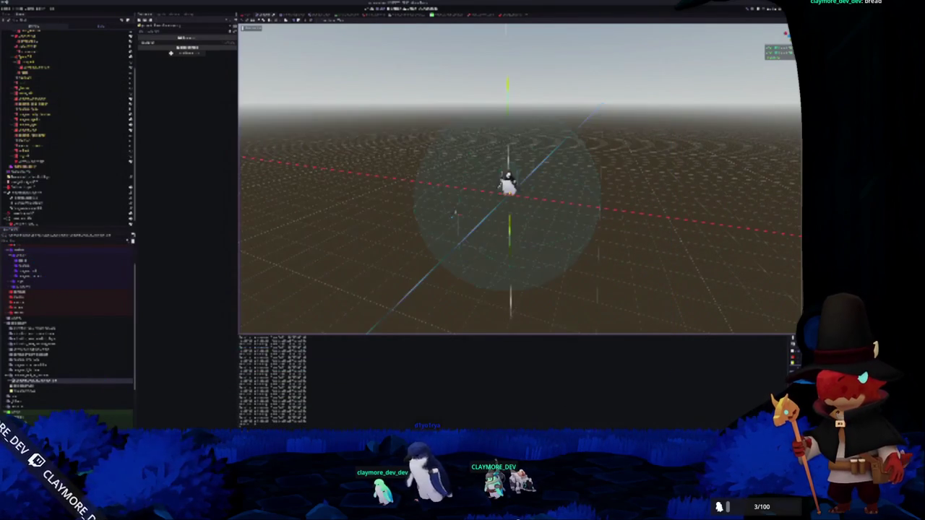
Stop the running game and switch the Scene dock back to the local tree
key("alt+Tab")
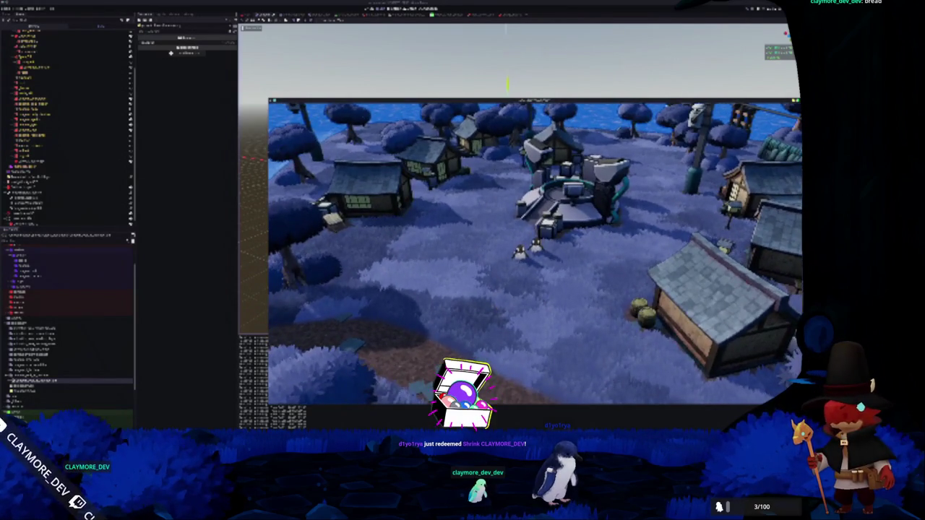
key("Escape")
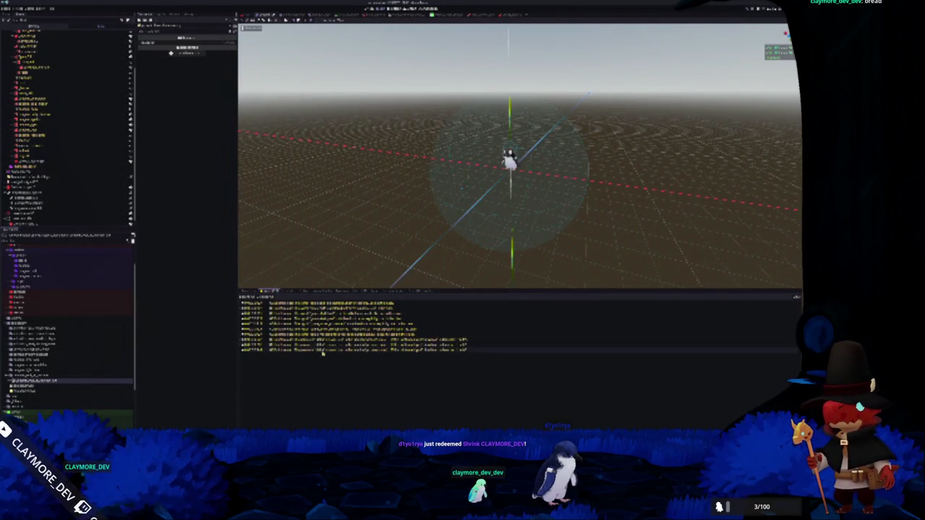
left_click(38, 29)
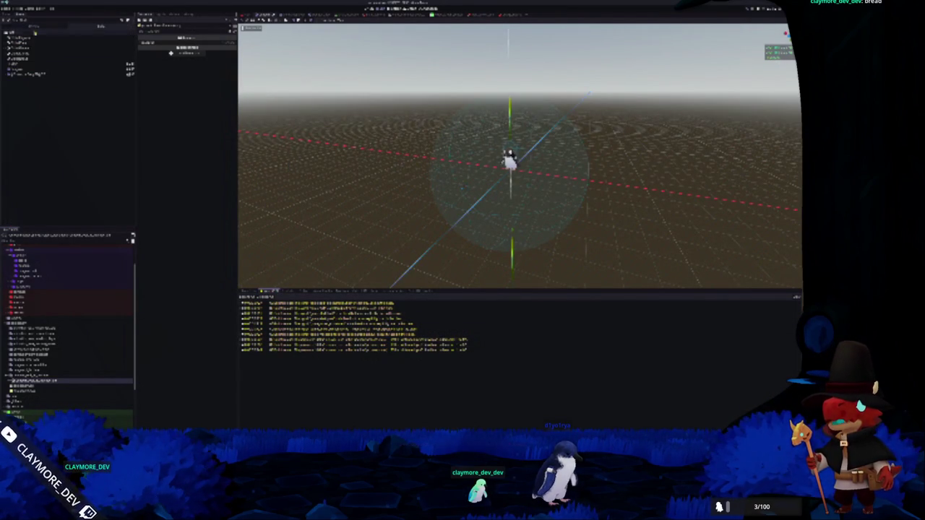
Select several nodes in the local scene tree and expand their Inspector sections and children
left_click(15, 70)
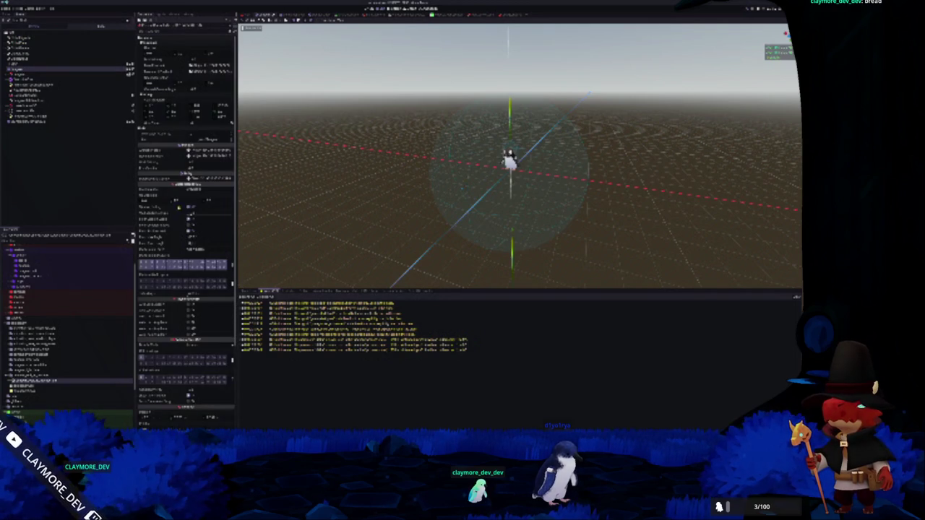
scroll(175, 196, "down", 5)
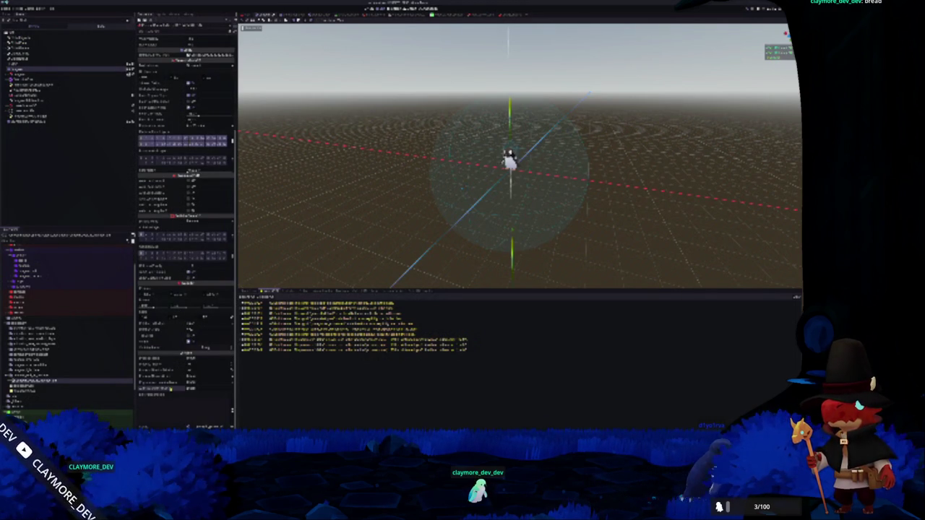
scroll(146, 145, "up", 5)
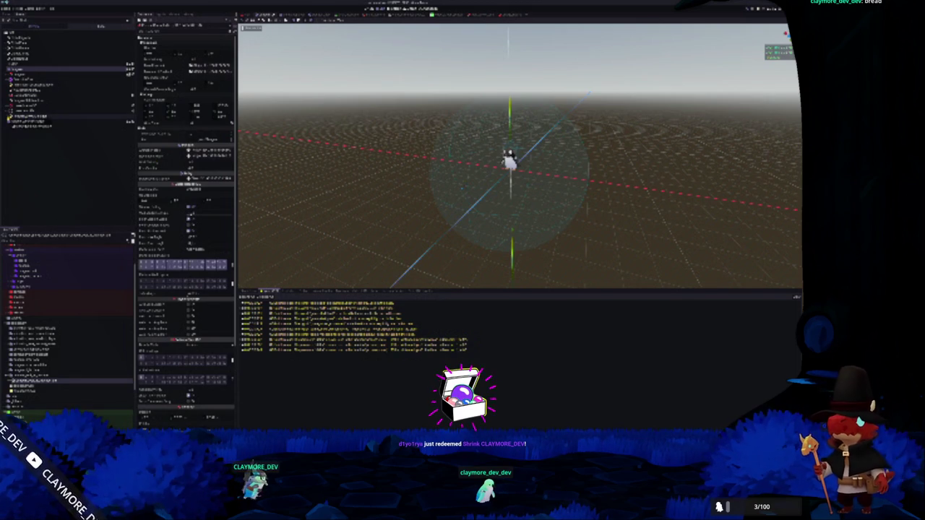
left_click(29, 116)
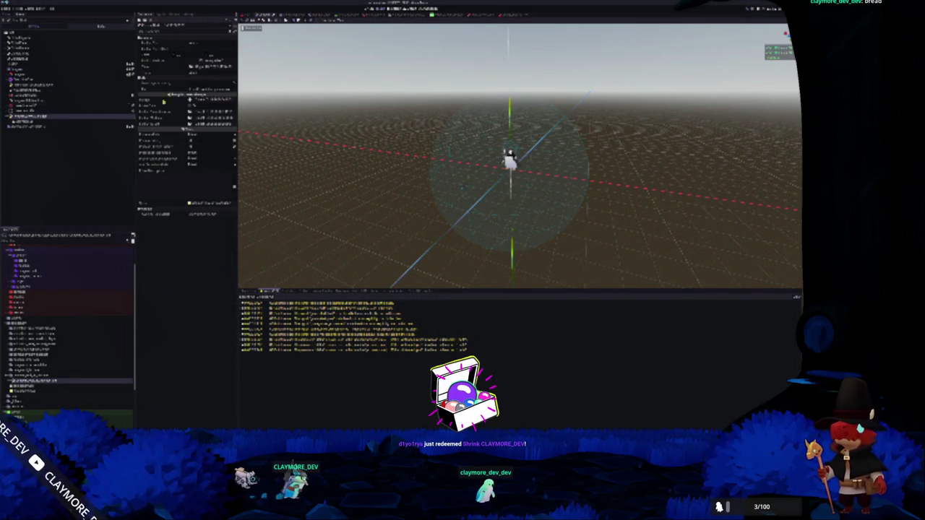
left_click(208, 63)
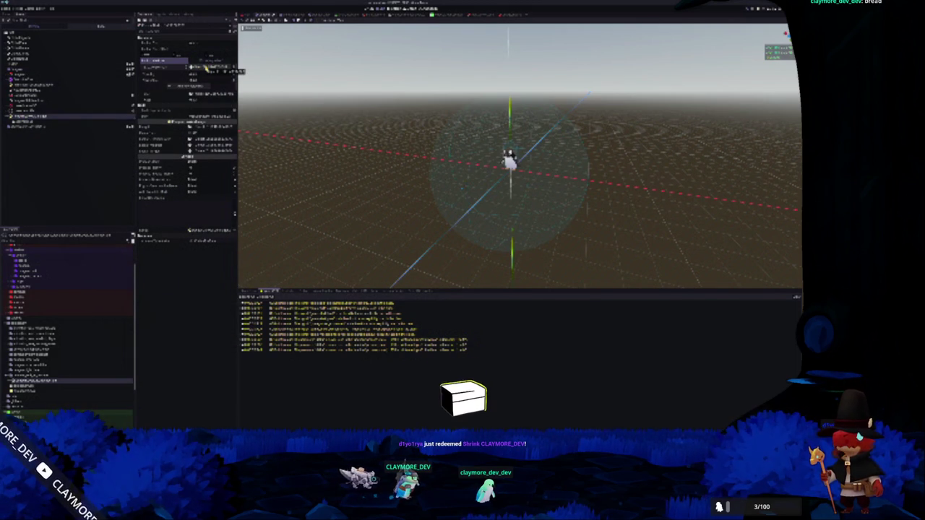
left_click(206, 68)
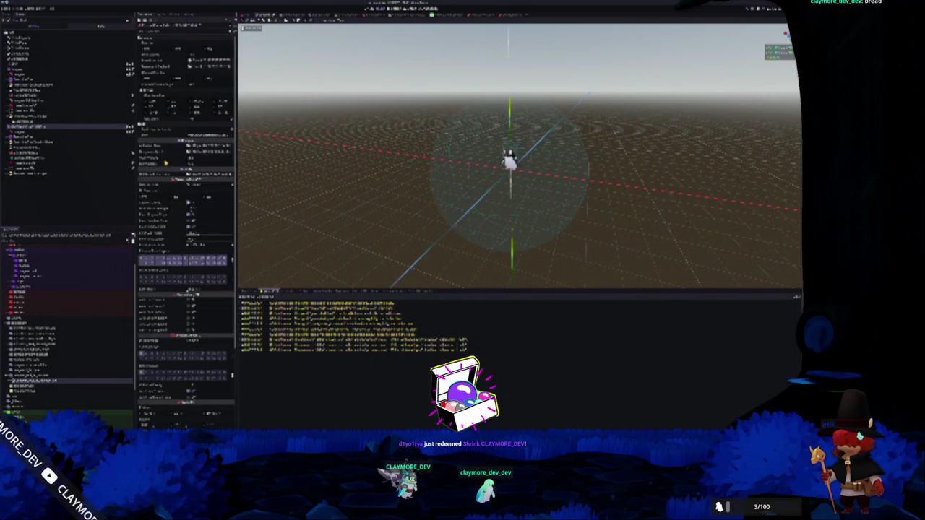
left_click(29, 116)
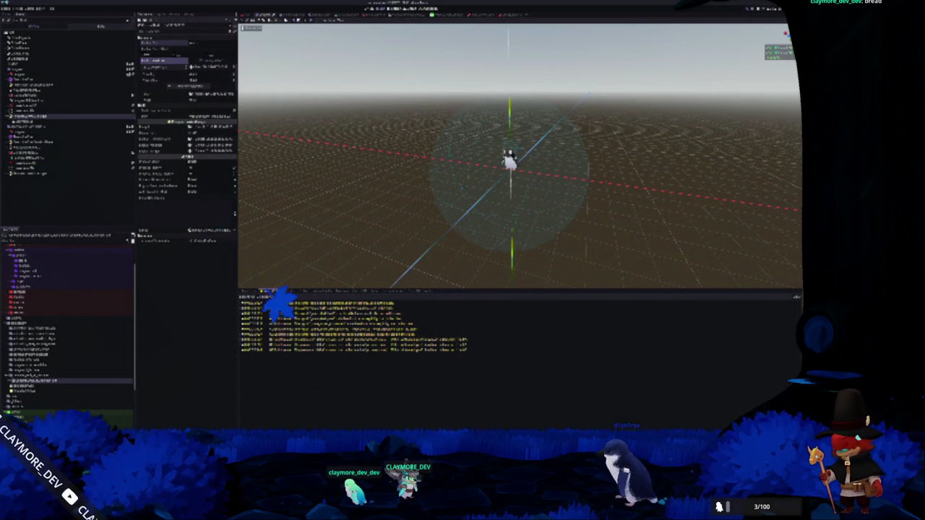
Paste additional code onto the current line of the open script in VS Code
key("alt+Tab")
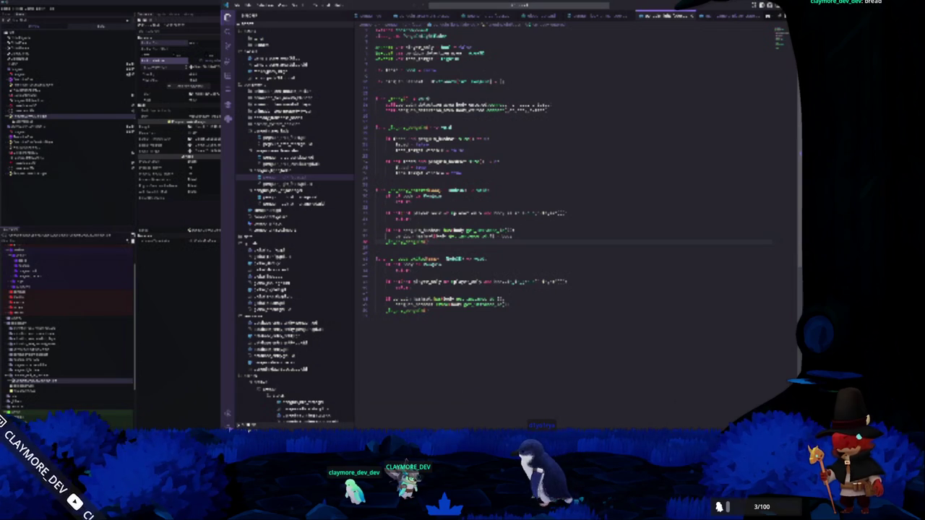
key("ctrl+v")
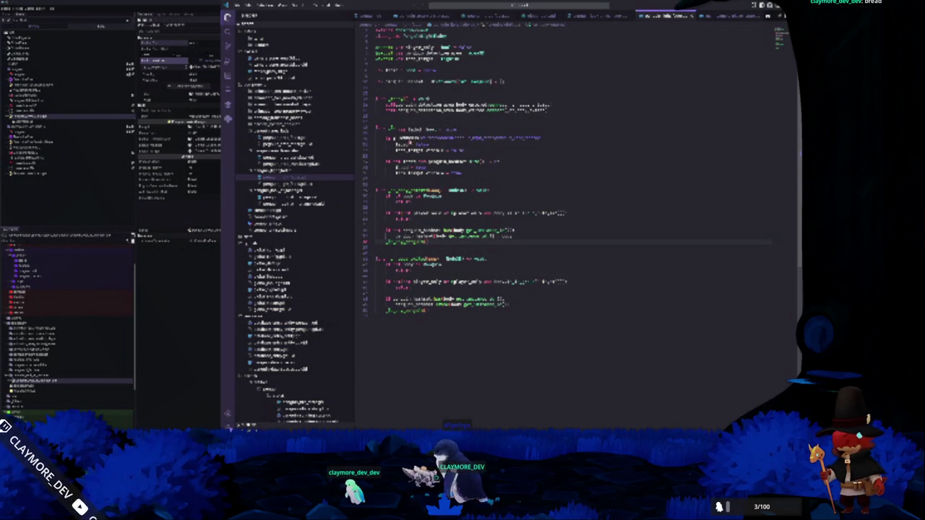
key("F12")
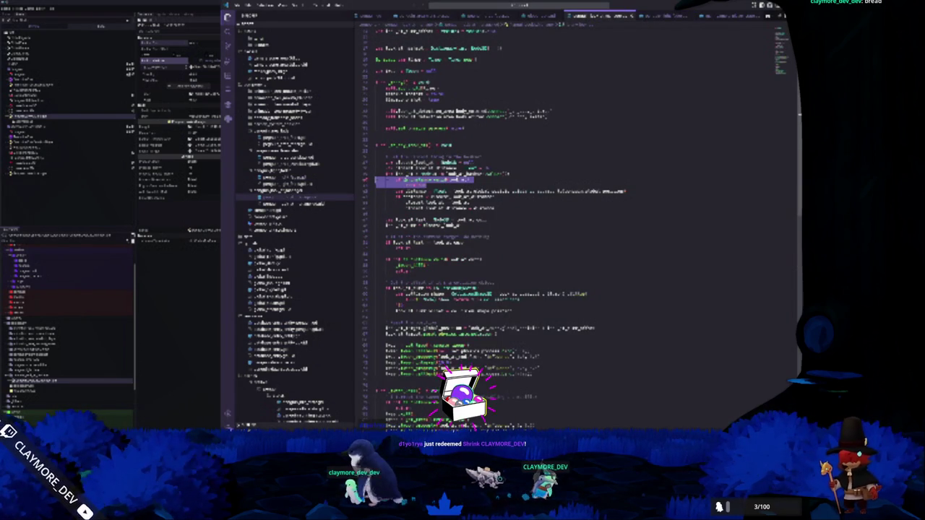
In the other script, complete 'get' on the target line via autocomplete, then return to the game
left_click(396, 180)
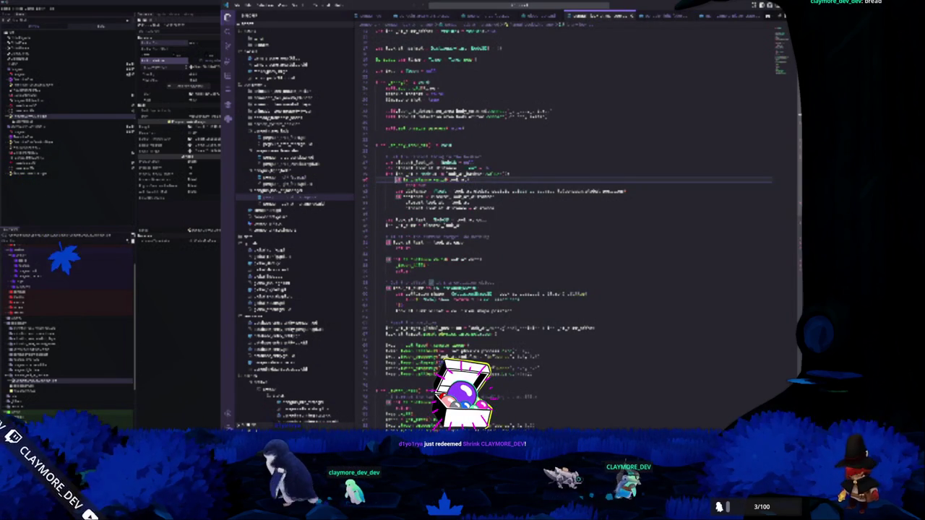
type("get")
key("Return")
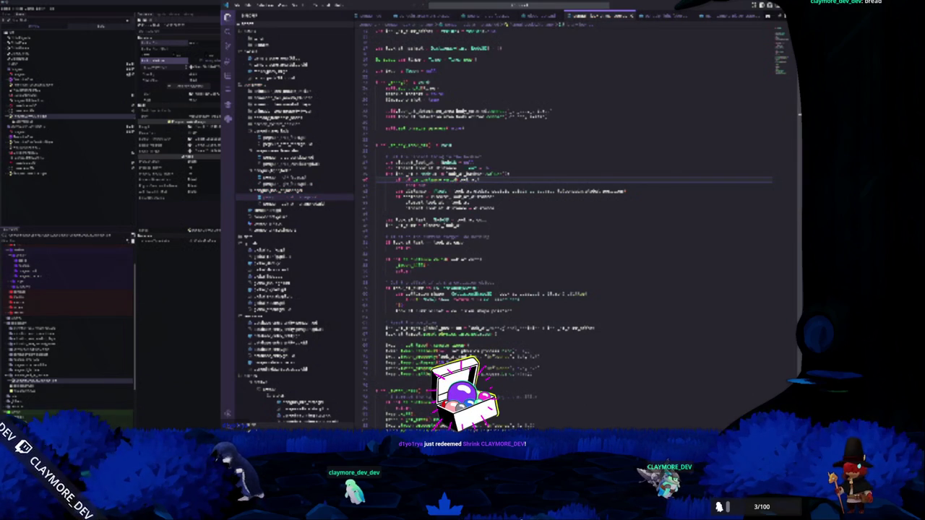
mouse_move(448, 438)
left_click(516, 417)
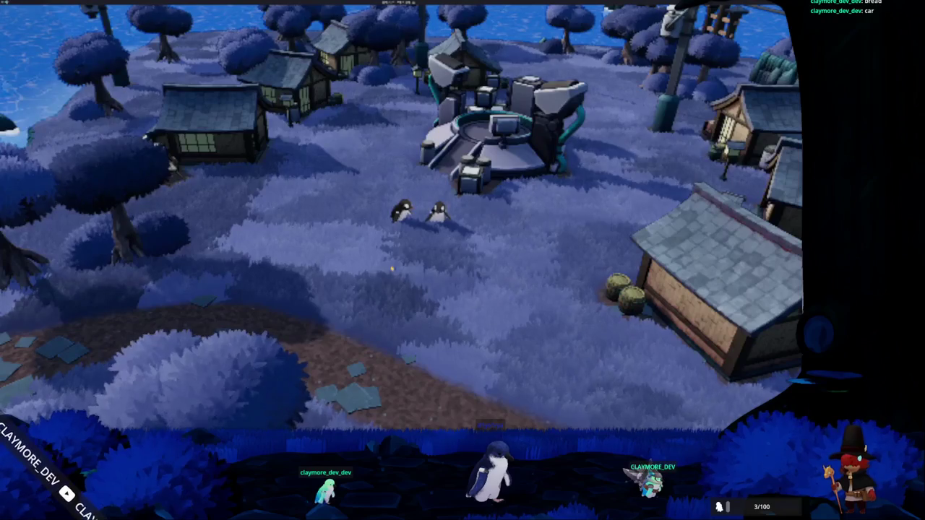
Walk the player penguin down across the grass toward the camera
key("s")
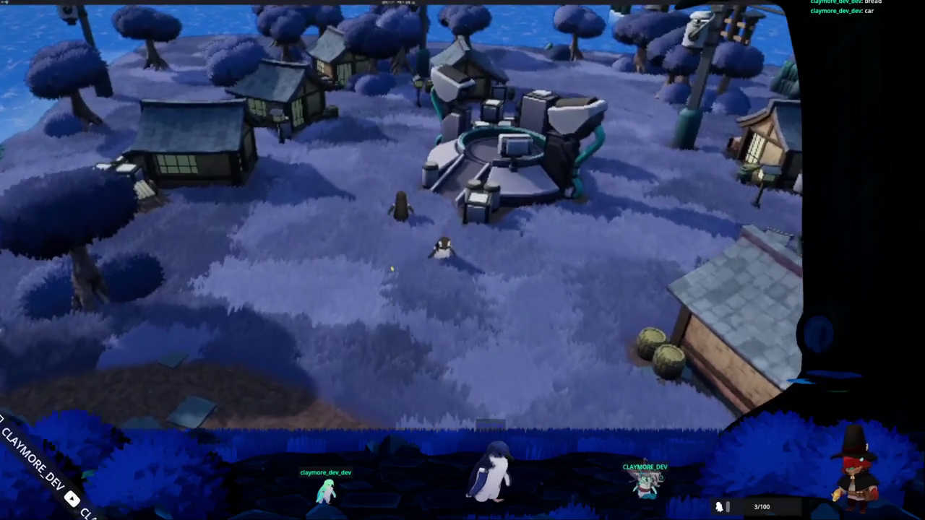
key("s")
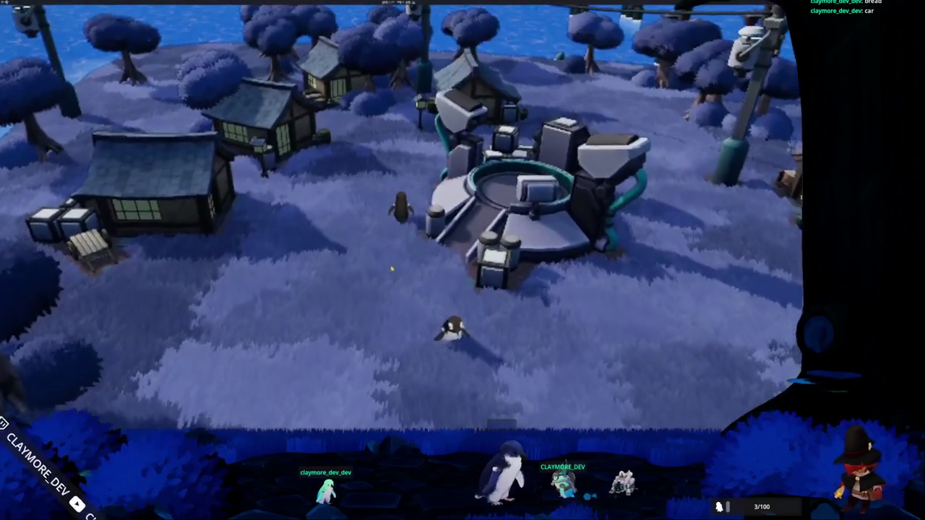
key("s")
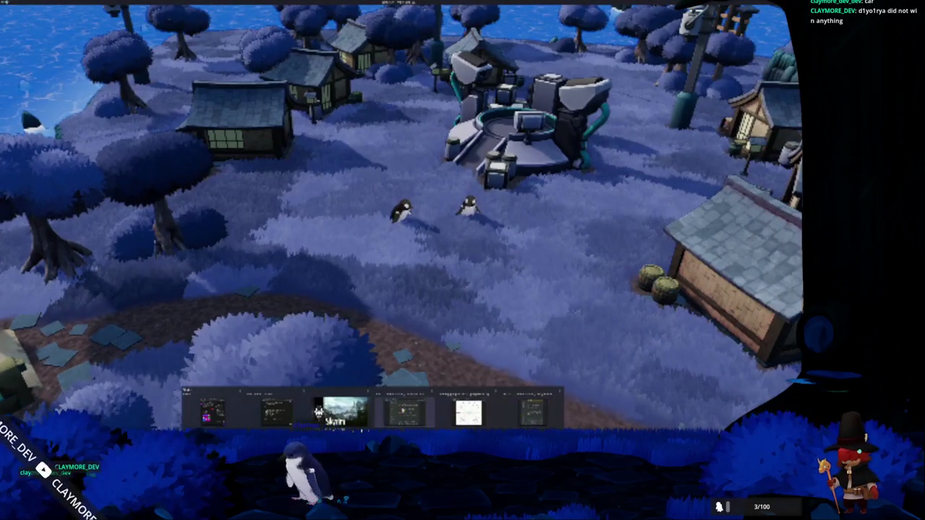
key("alt+Tab")
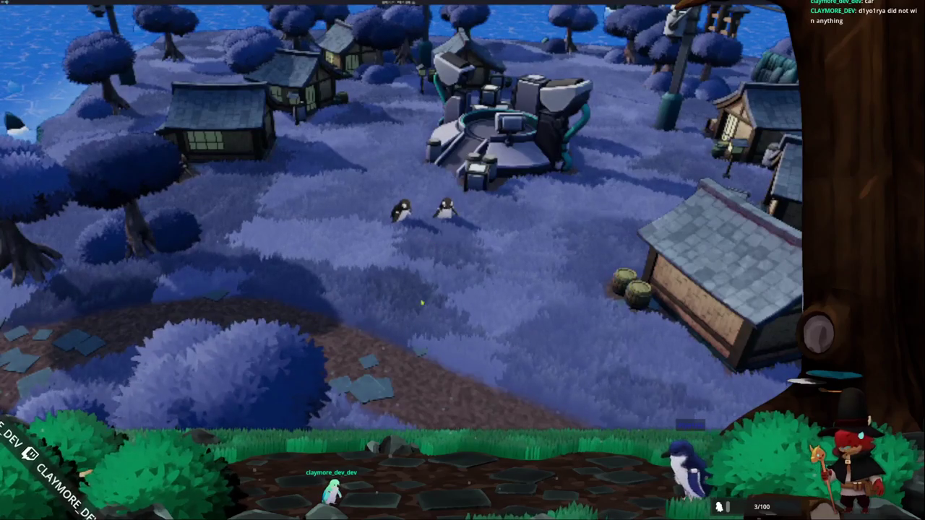
key("alt+Tab")
Append .get_node("player_entered") to the target script line, then switch back to the running game
left_click(419, 272)
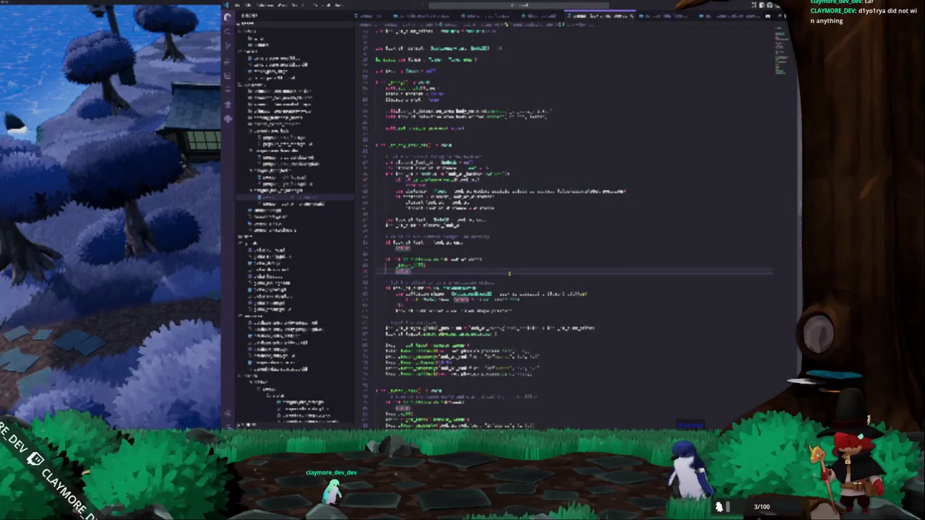
scroll(581, 209, "down", 1)
left_click(434, 331)
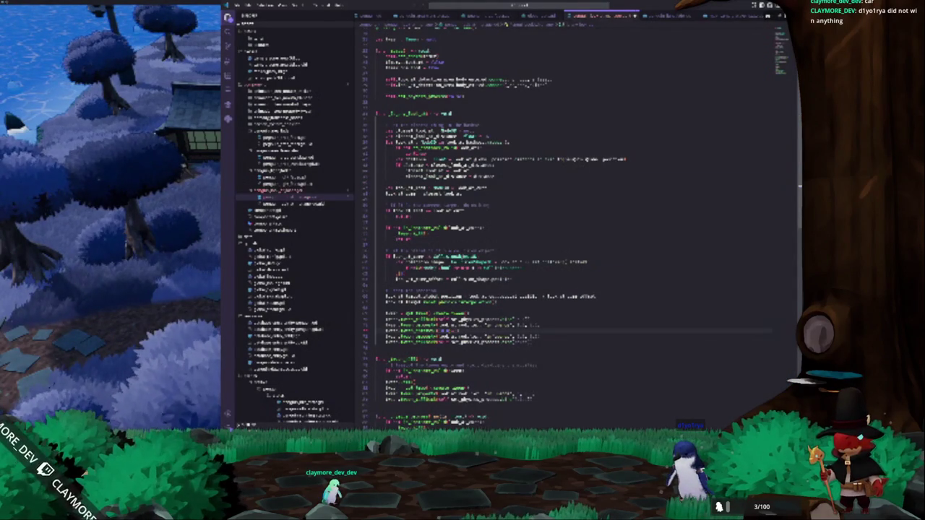
type(".")
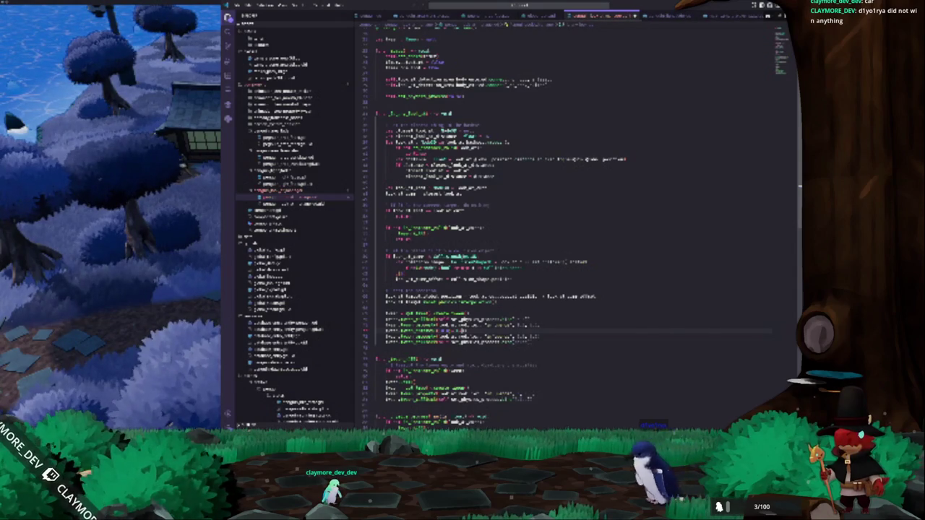
type("get_node")
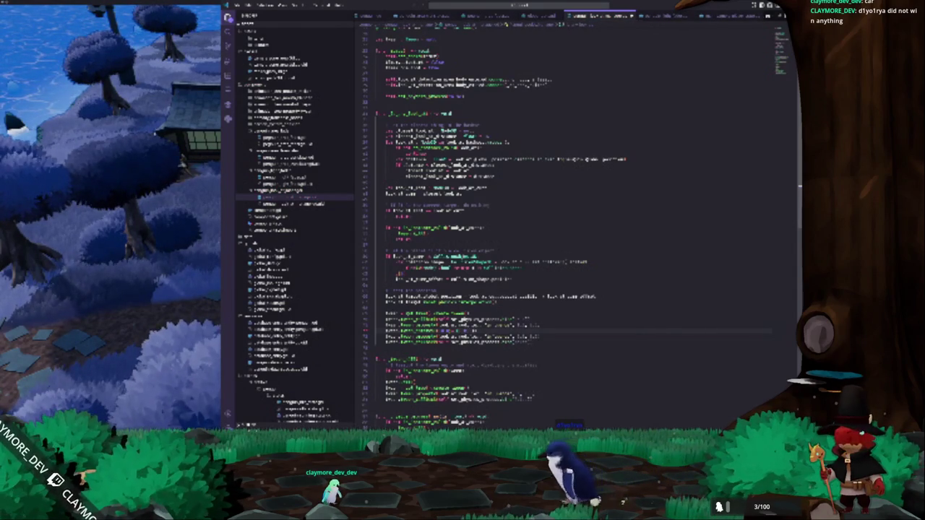
key("Return")
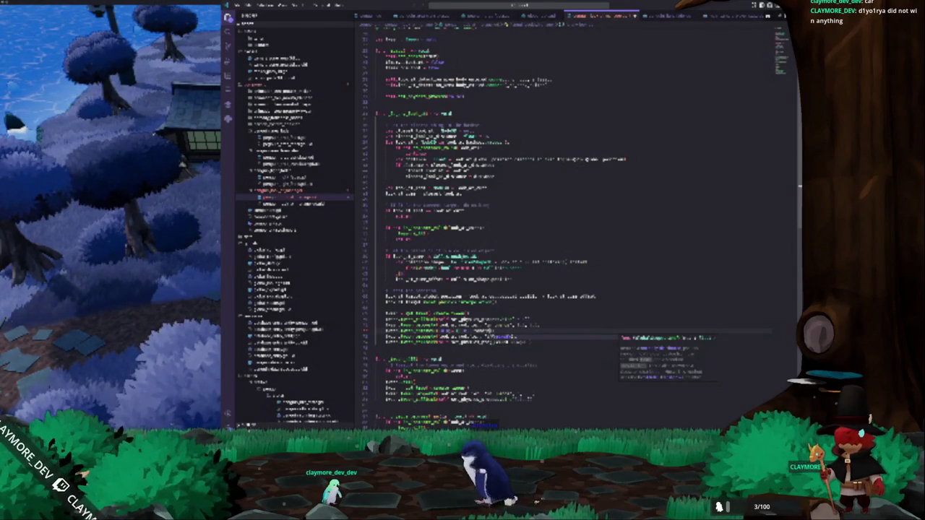
type("(")
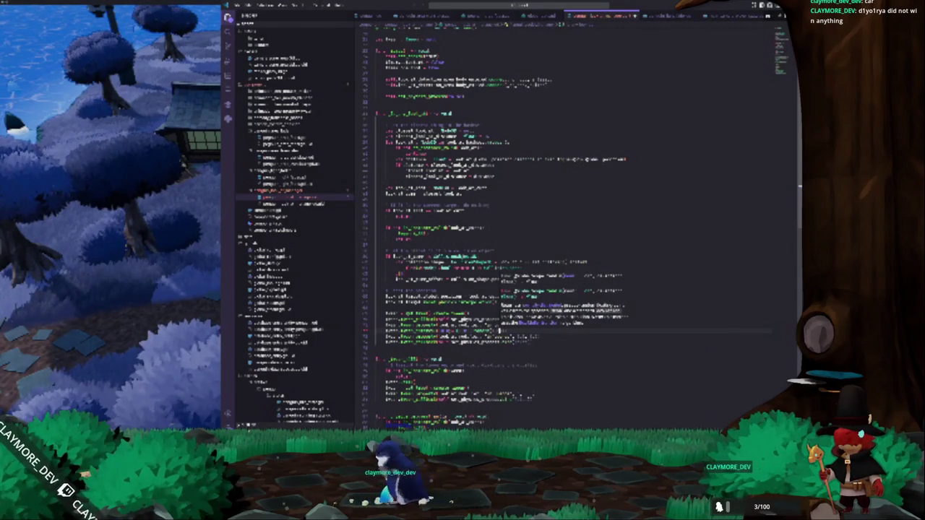
type("\"")
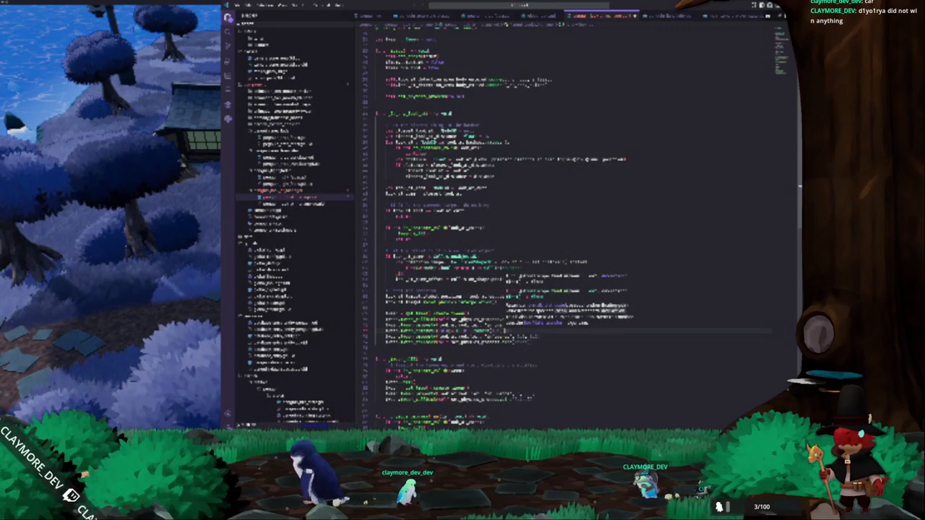
key("Escape")
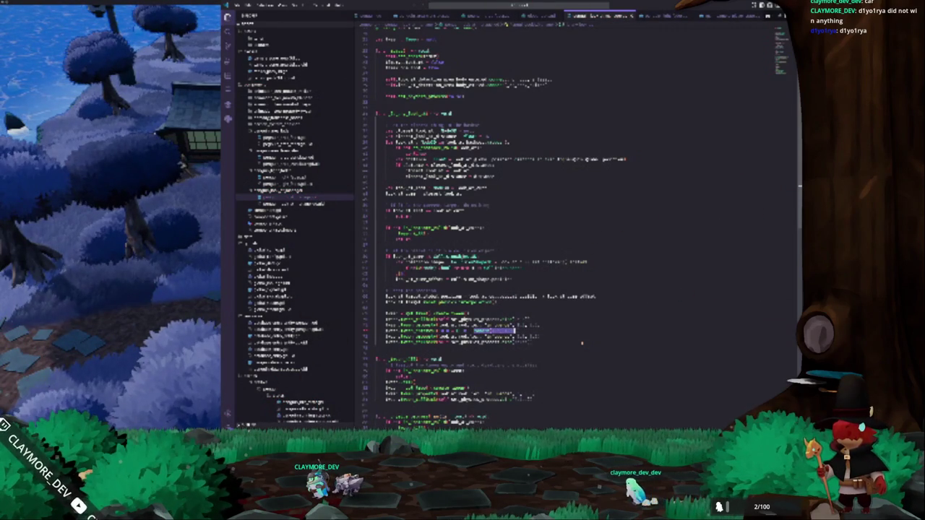
type("player_entered")
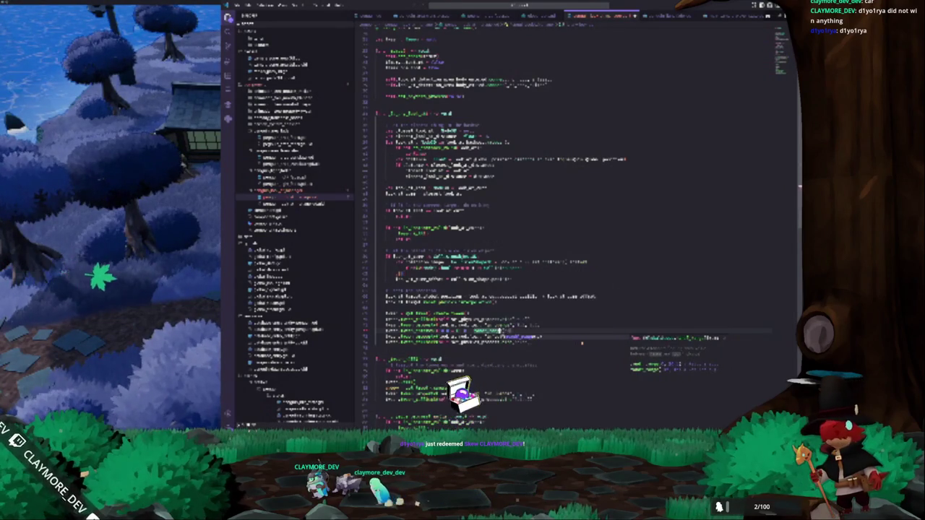
key("Return")
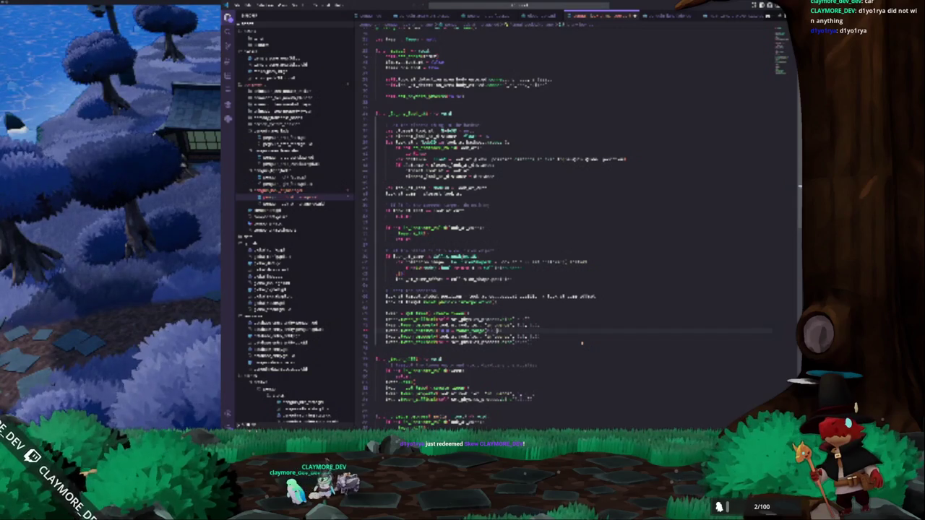
key("Down")
key("alt+Tab")
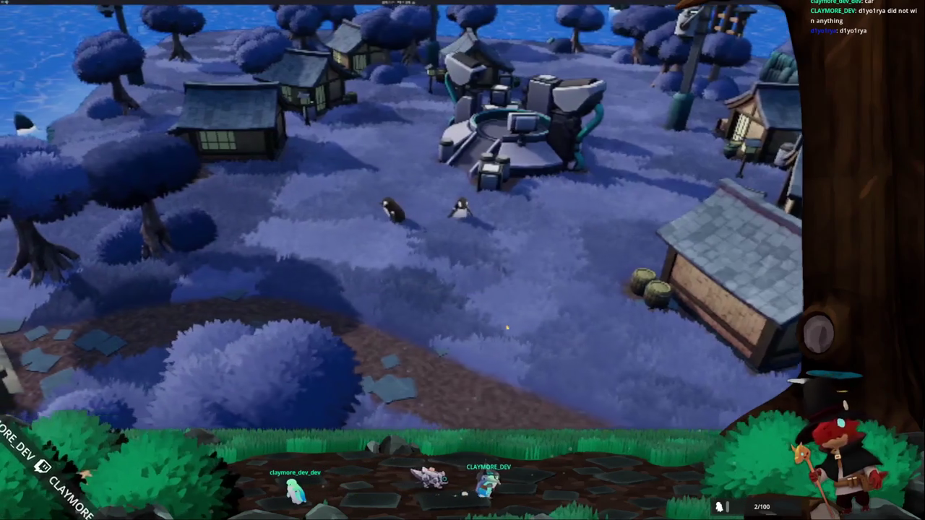
Walk the penguin left, then expand the village scene tree back in the editor
key("a")
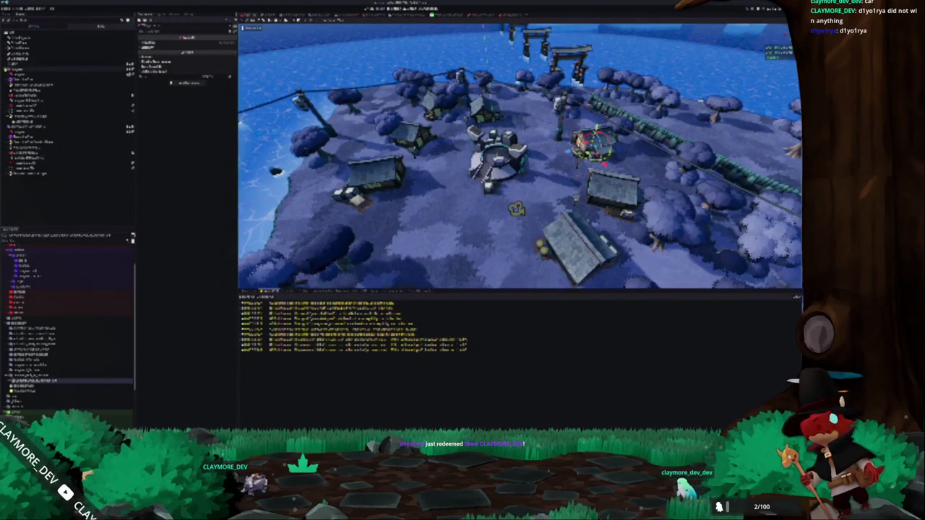
left_click(48, 116)
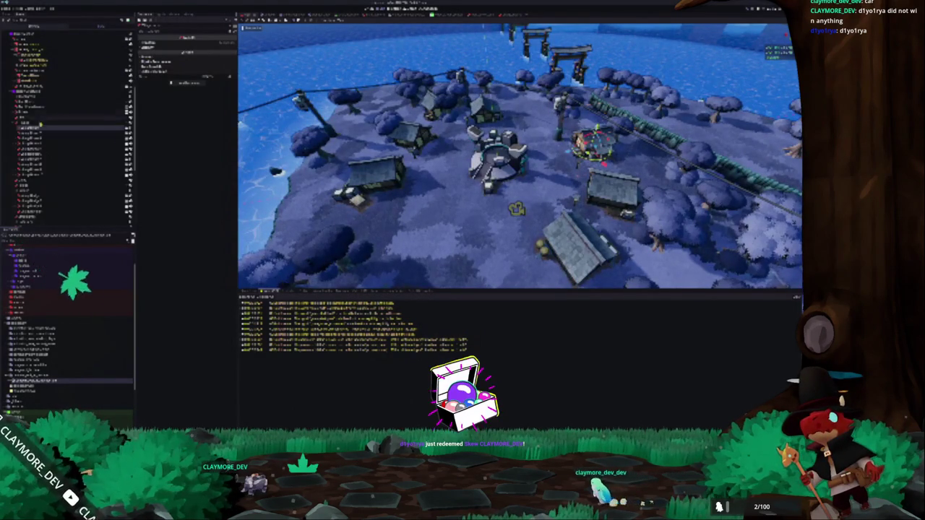
Select several nodes in the village scene tree and open the chosen node's script
left_click(14, 153)
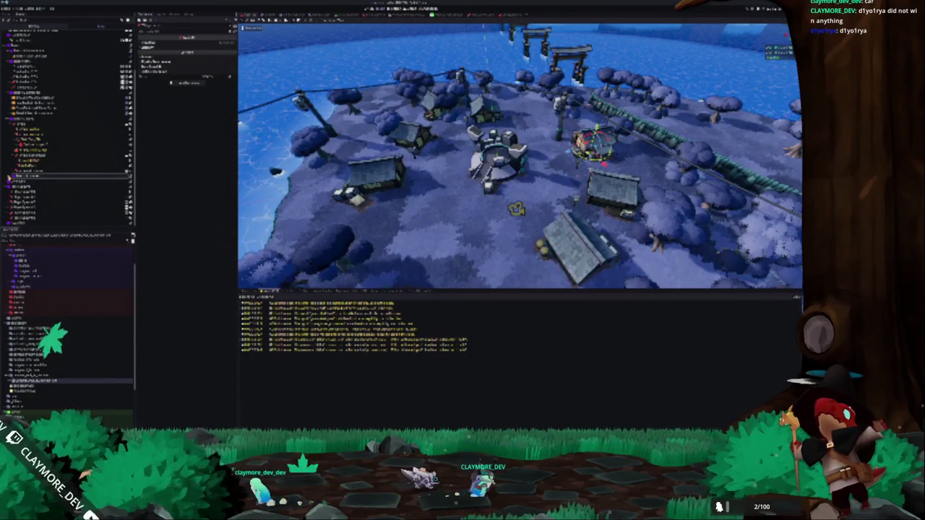
scroll(10, 145, "down", 3)
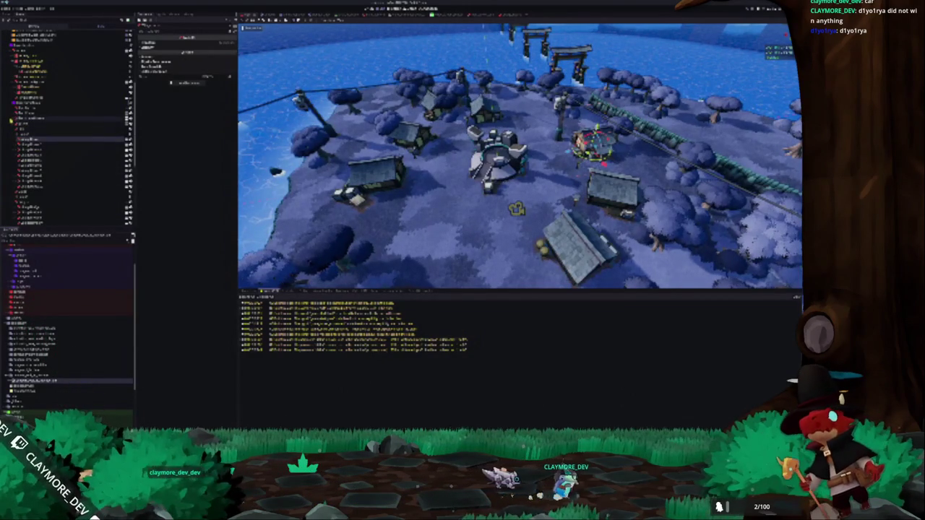
left_click(29, 144)
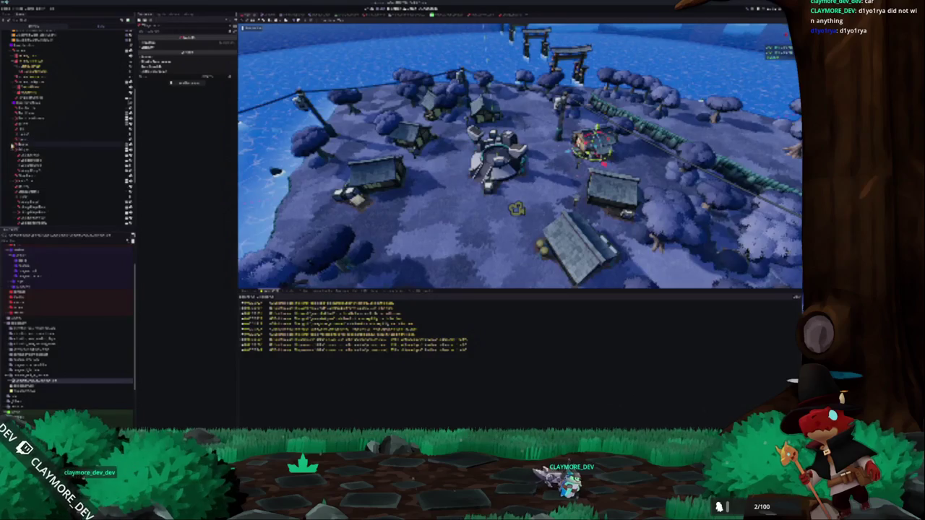
left_click(29, 170)
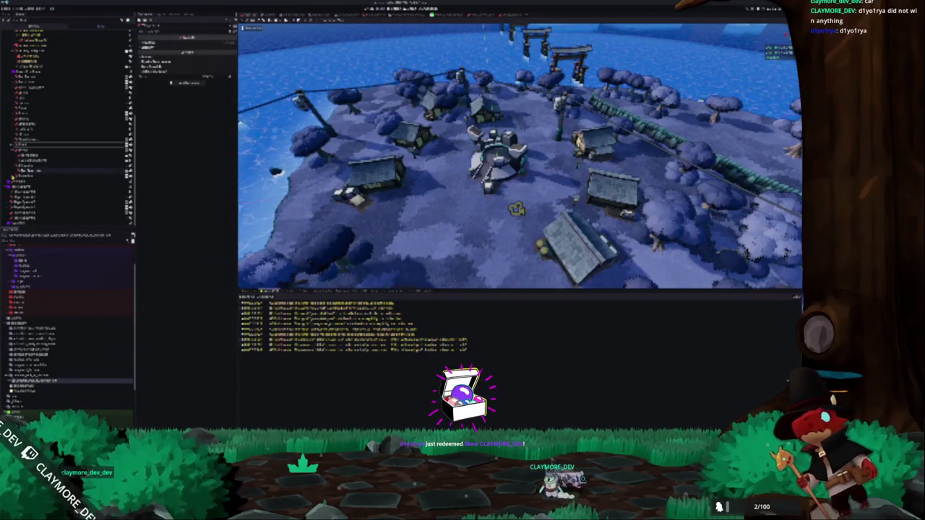
left_click(29, 154)
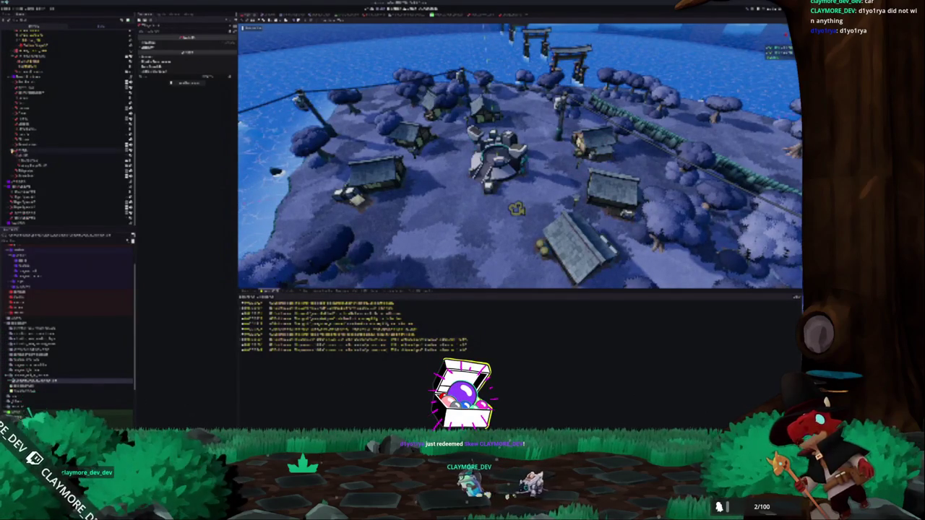
left_click(29, 81)
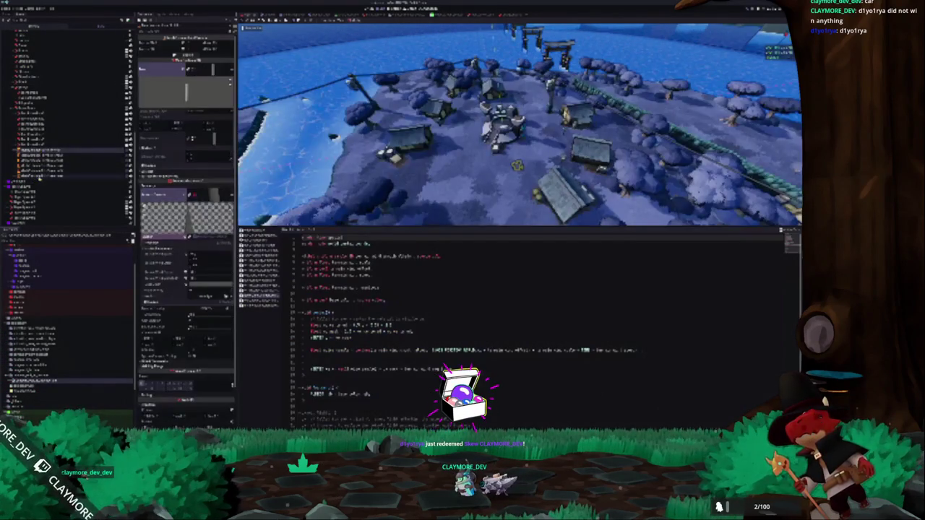
left_click(38, 178)
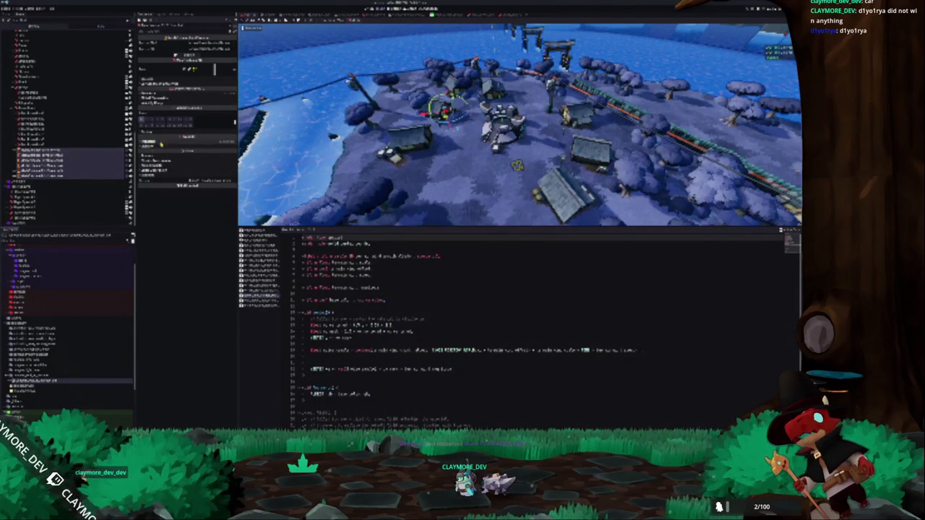
Expand the node's Inspector sections to review them, then run the project with F5
left_click(159, 142)
left_click(158, 142)
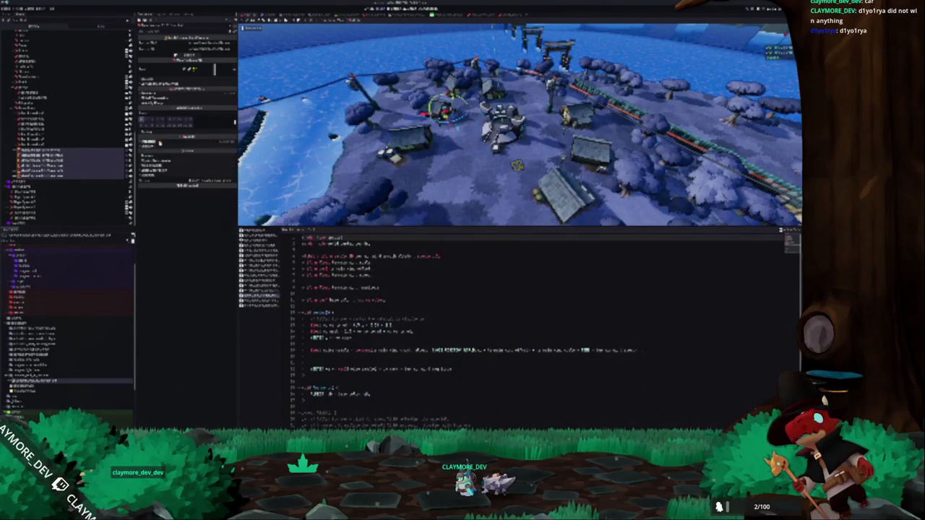
left_click(163, 94)
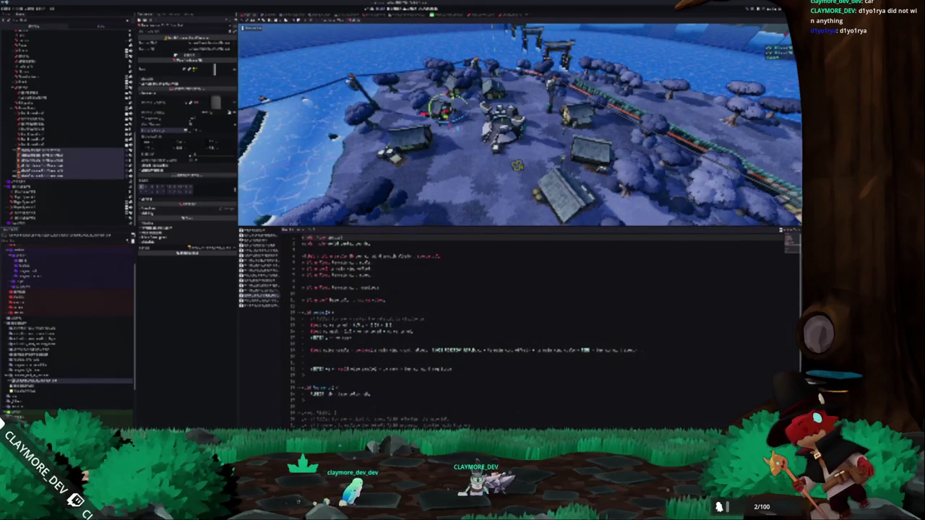
key("F5")
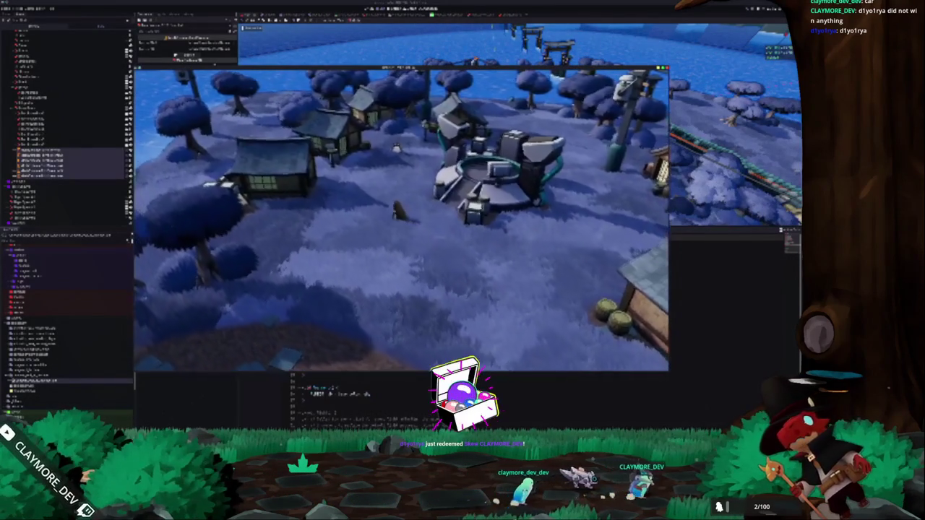
Restart the game and walk the character left past the house and toward the camera
key("F8")
key("F5")
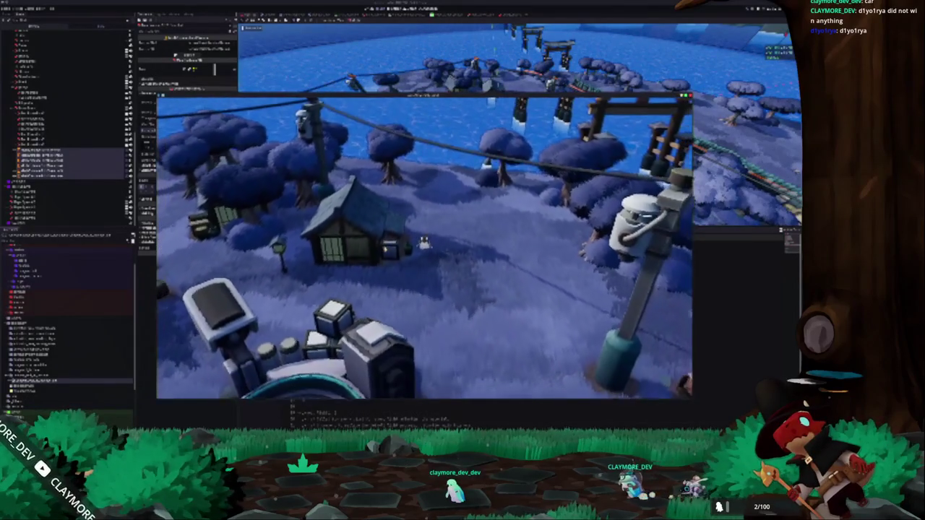
key("a")
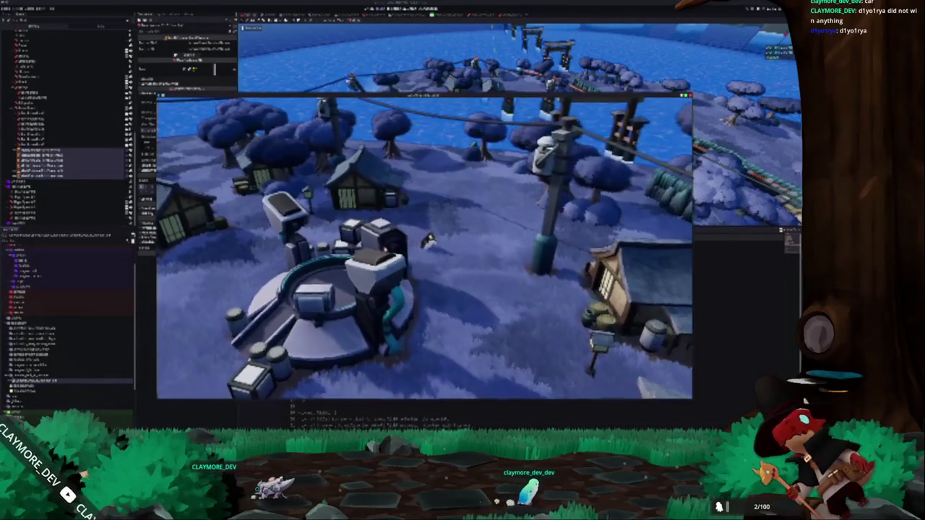
key("s")
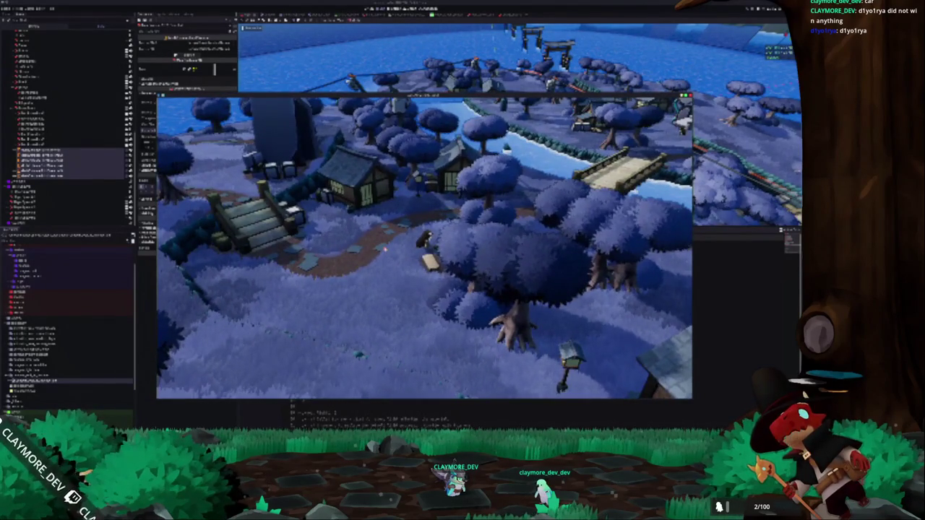
Walk up the path through the village, toggle the inventory, then close the game
key("w")
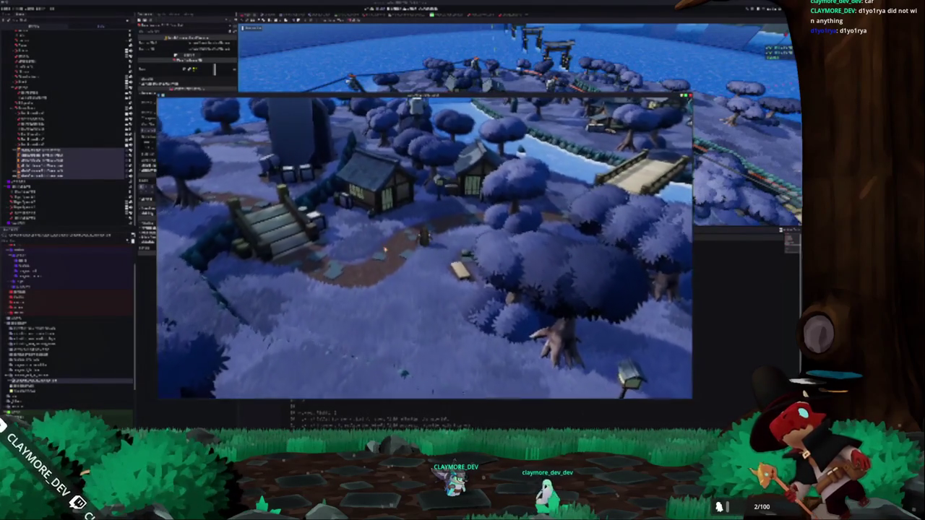
key("w")
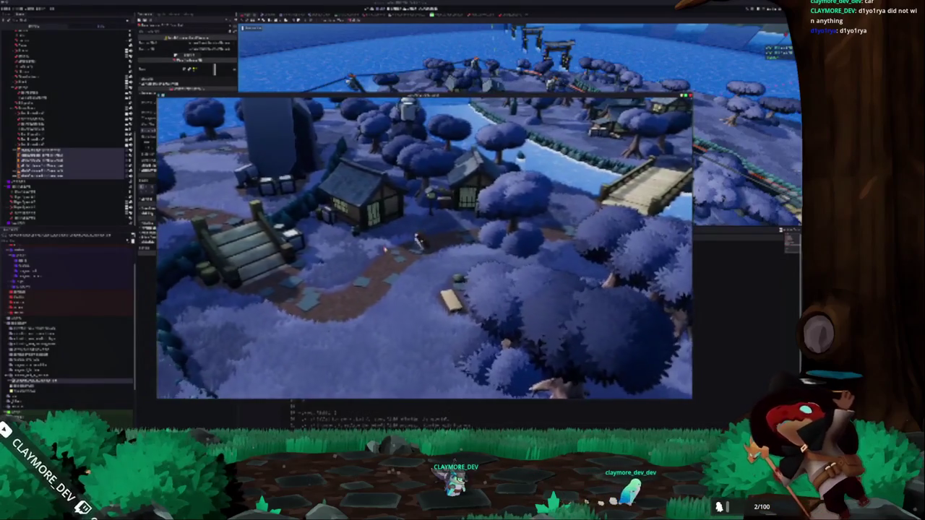
key("Tab")
key("Tab")
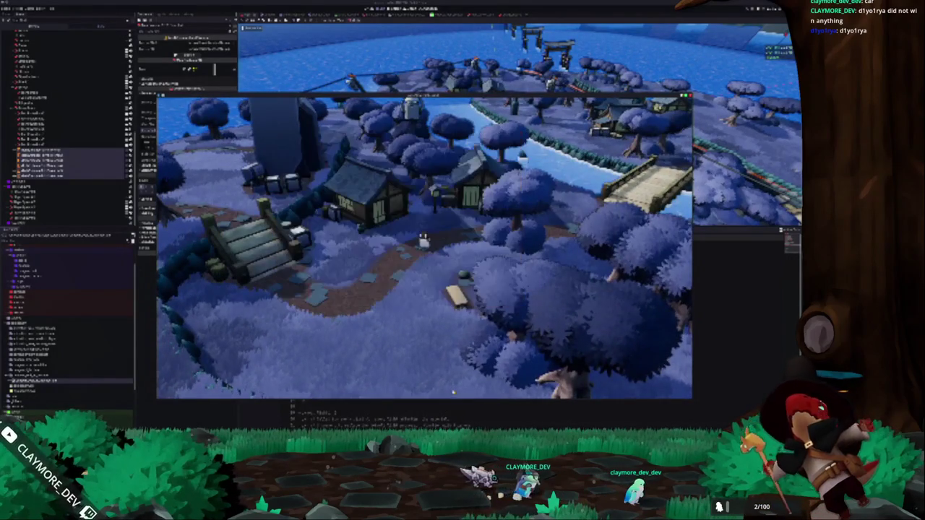
key("F8")
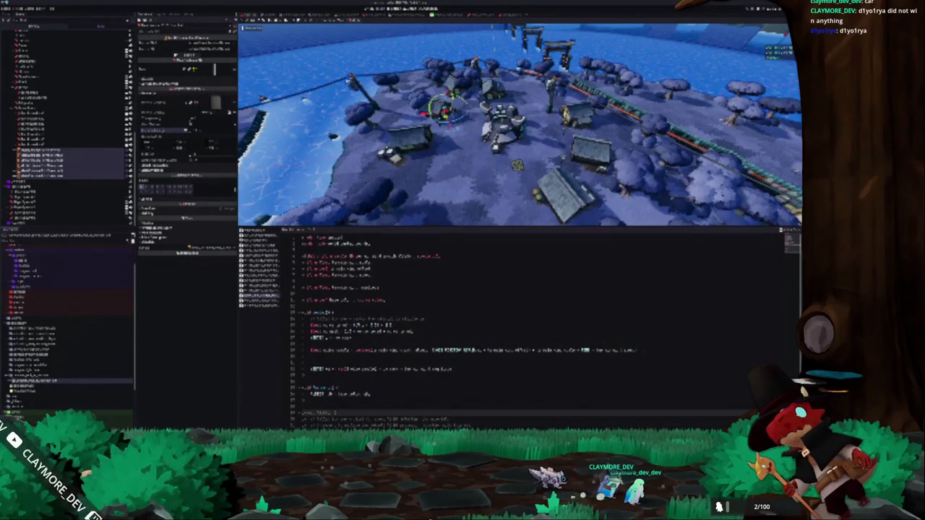
key("alt+Tab")
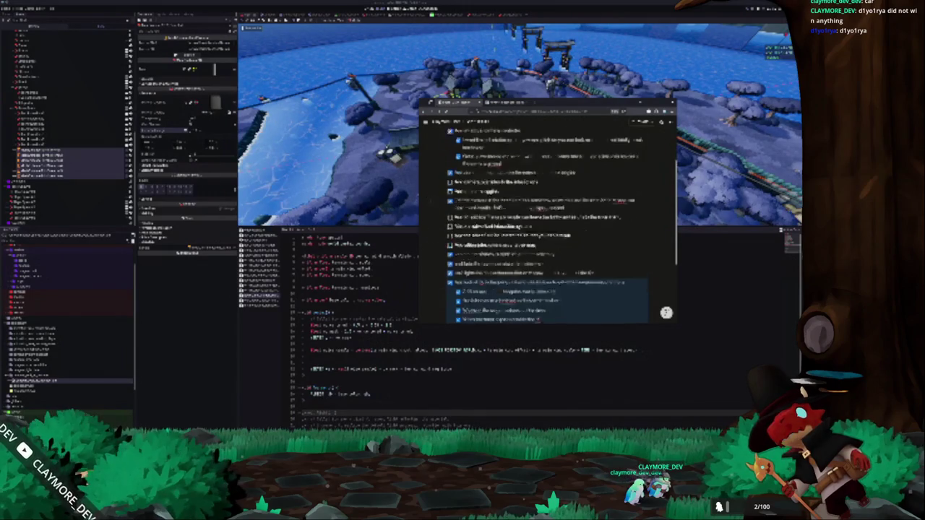
Scroll the Short TODO checklist, then navigate back to the Tasks board
scroll(435, 258, "down", 2)
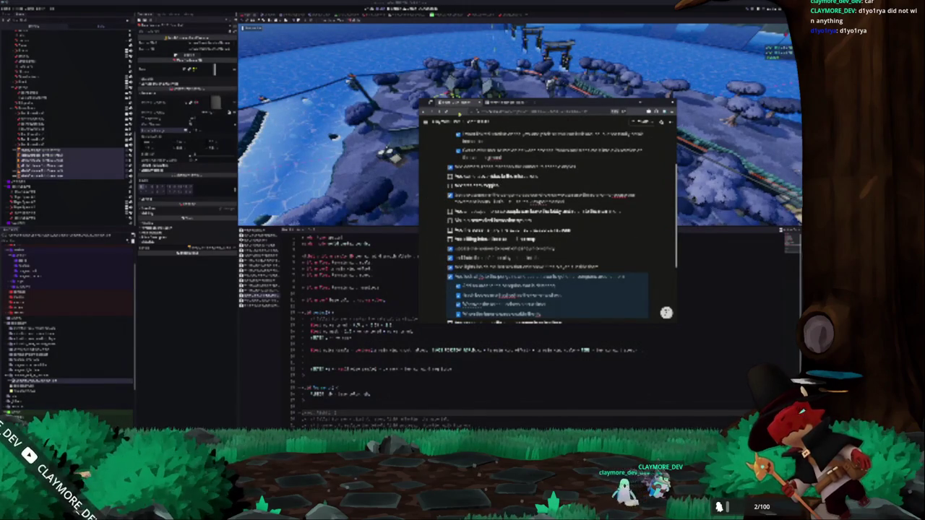
key("alt+Left")
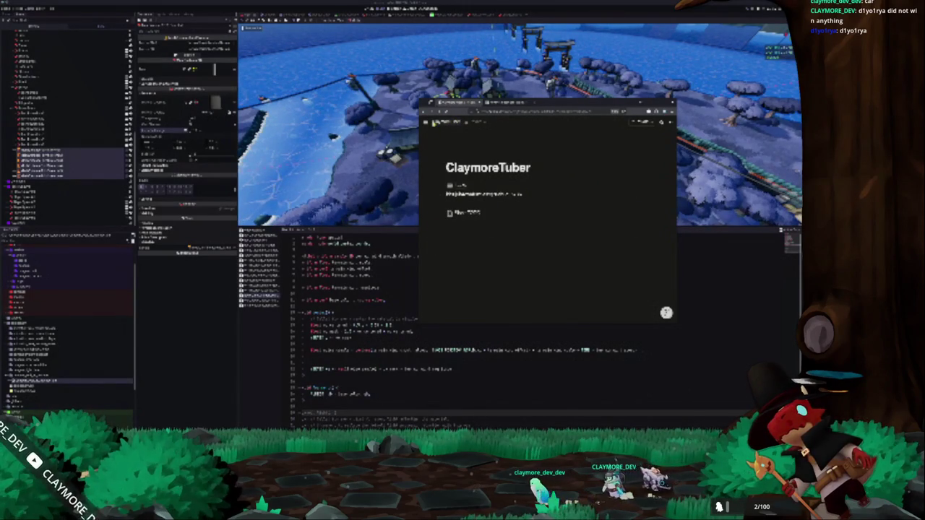
key("alt+Left")
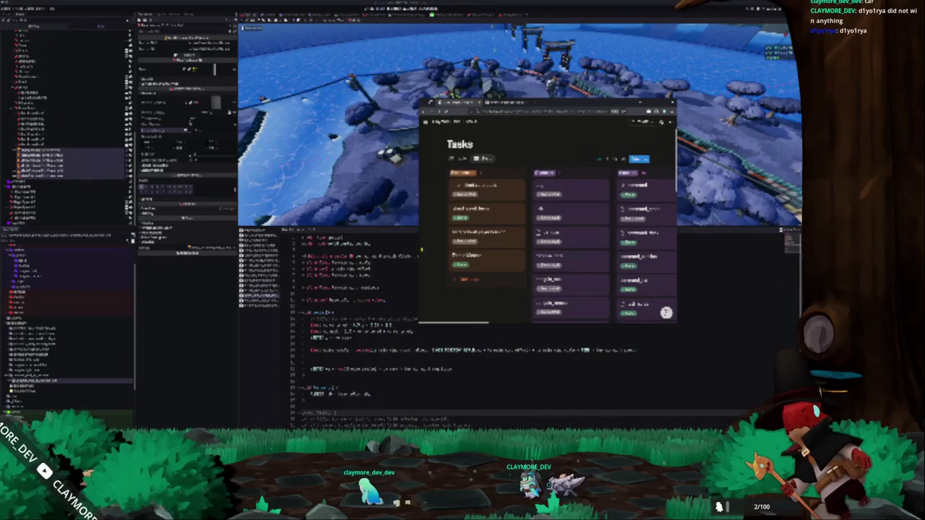
Scroll across the Tasks board's status columns, then return to the editor
mouse_move(428, 275)
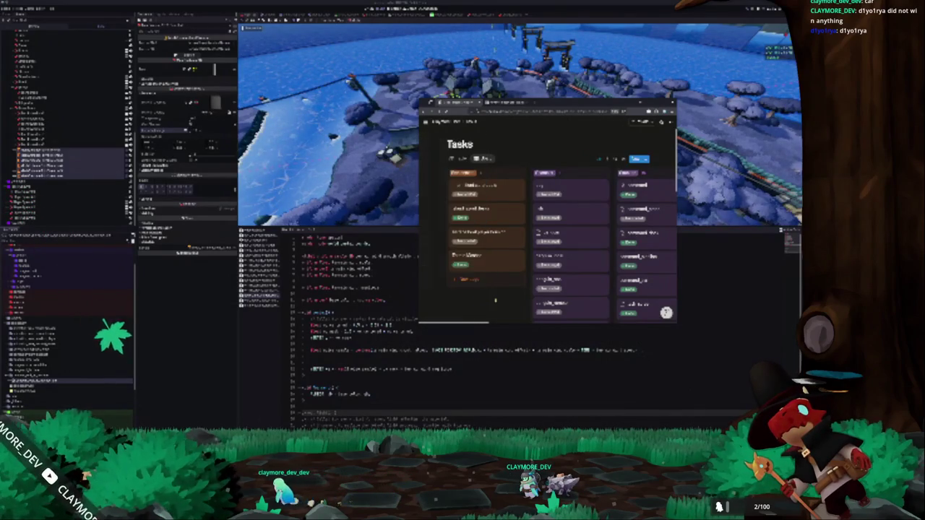
scroll(498, 298, "right", 3)
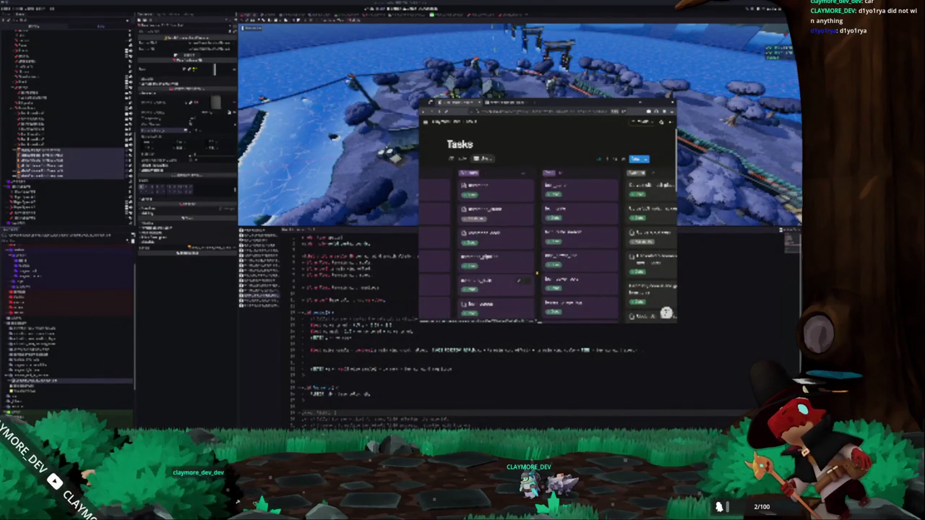
scroll(537, 275, "right", 2)
scroll(537, 275, "right", 3)
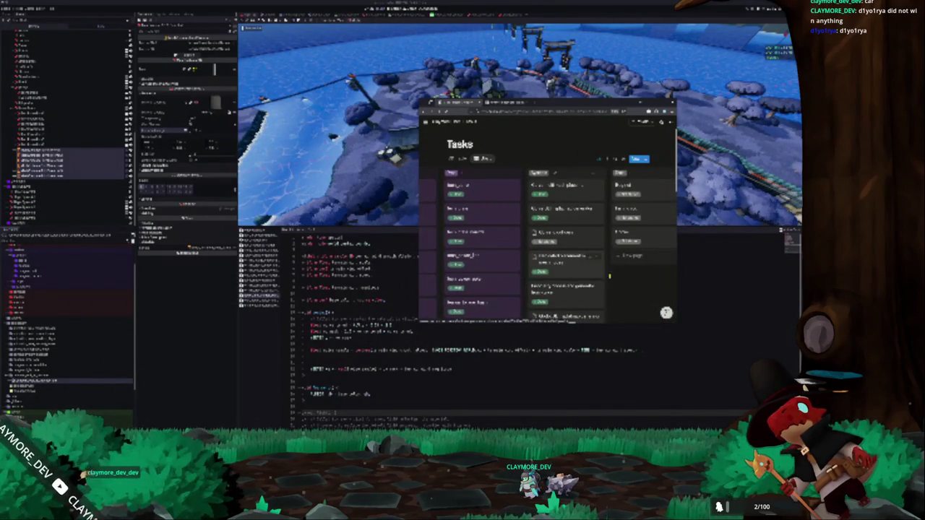
scroll(618, 277, "down", 2)
scroll(618, 277, "up", 2)
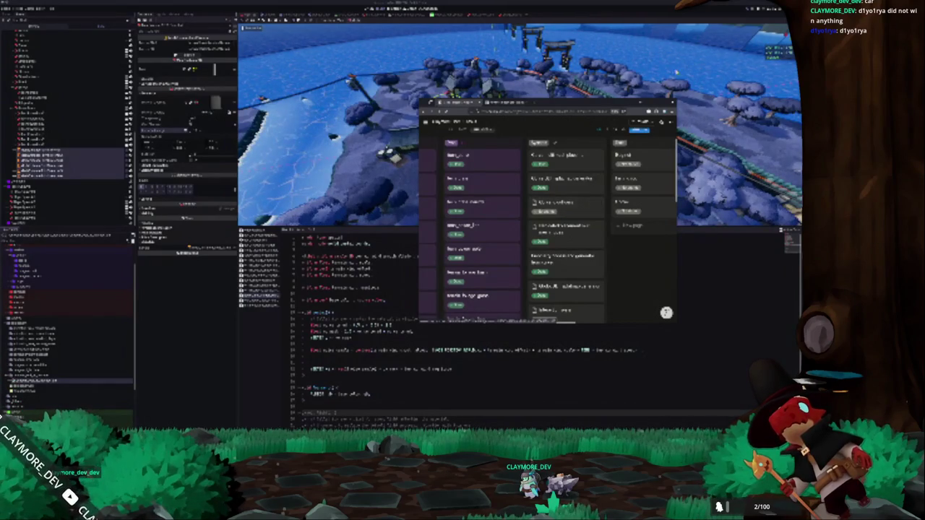
key("alt+Tab")
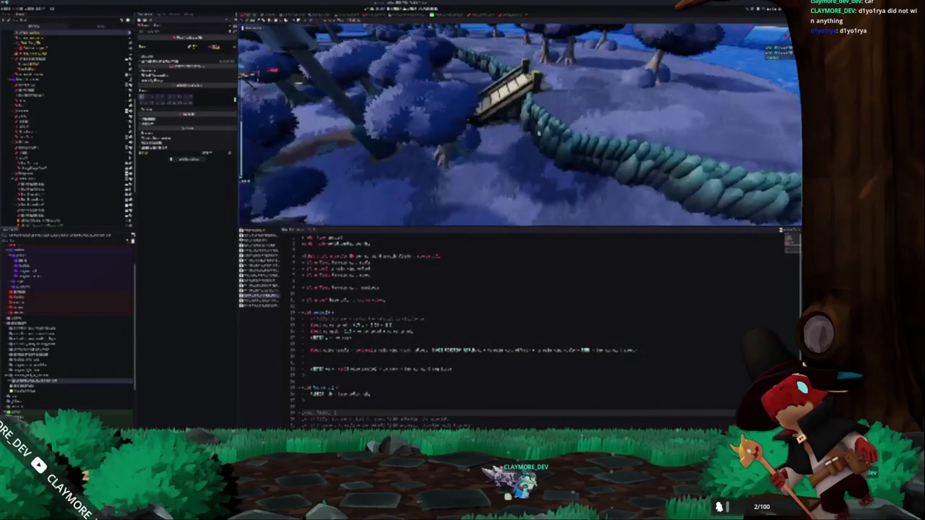
Select the stone edging beside the bridge in the 3D viewport
left_click(544, 135)
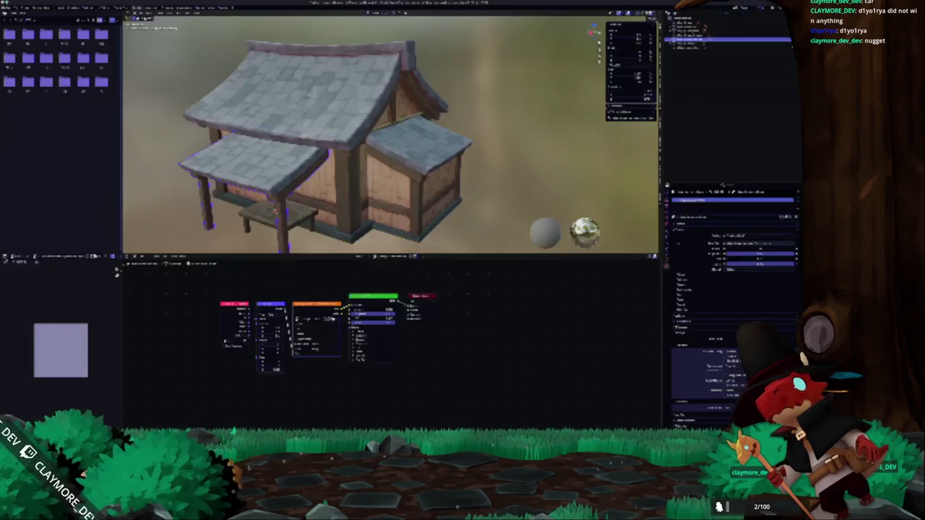
In Blender, browse up to the project's level folder and open the terrain .blend file
key("alt+Tab")
left_click(9, 9)
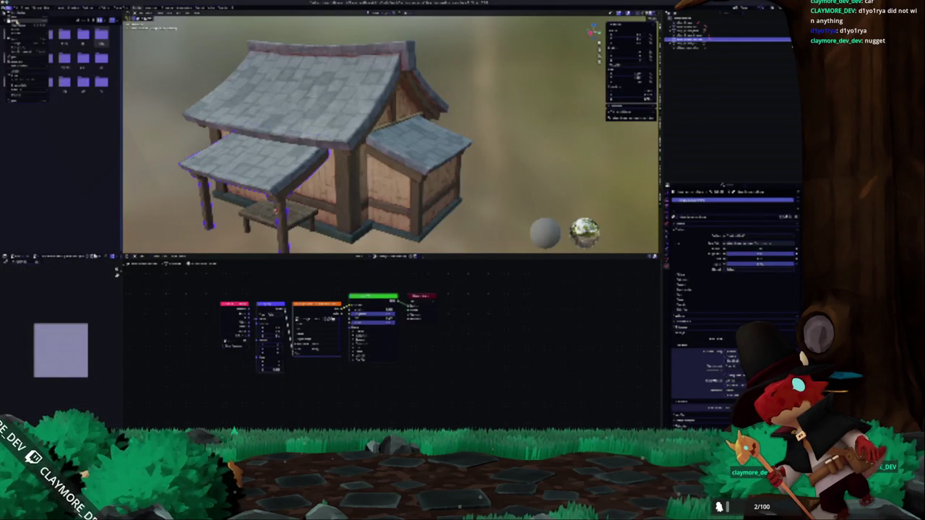
left_click(16, 22)
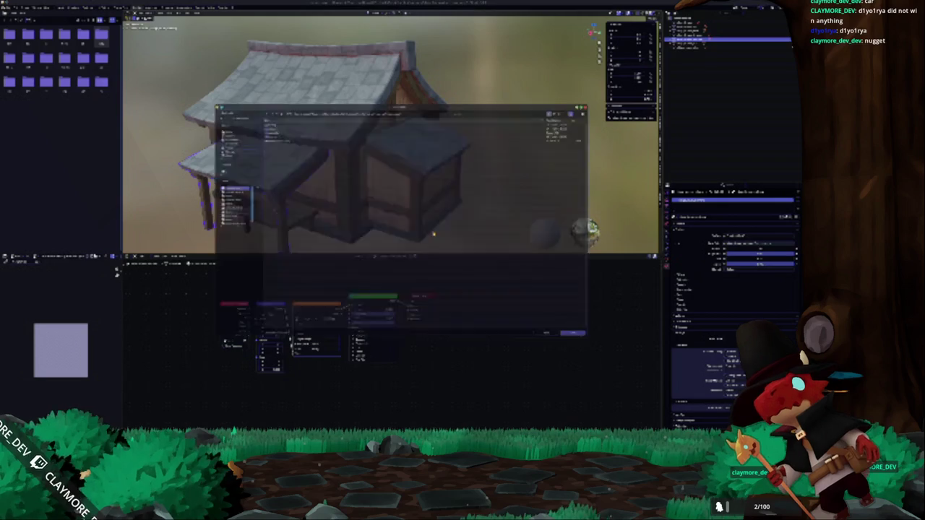
left_click(270, 107)
left_click(270, 107)
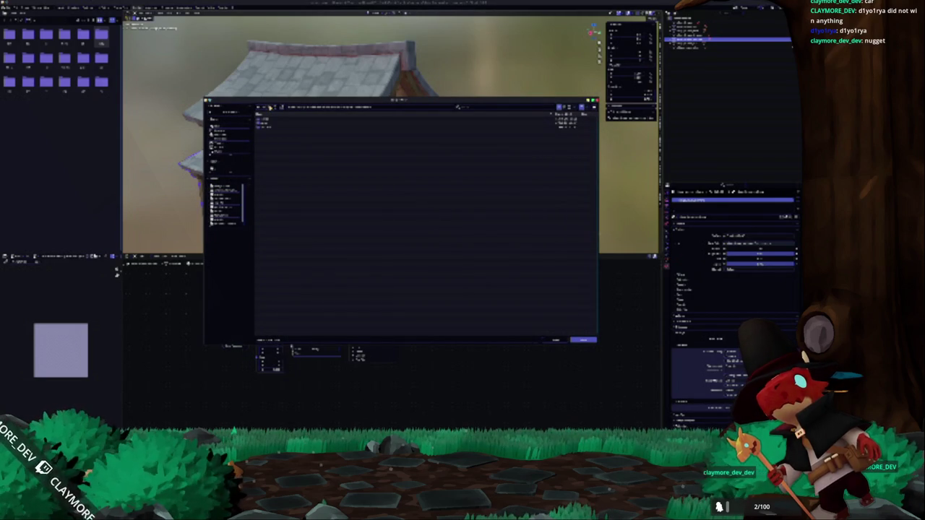
double_click(264, 128)
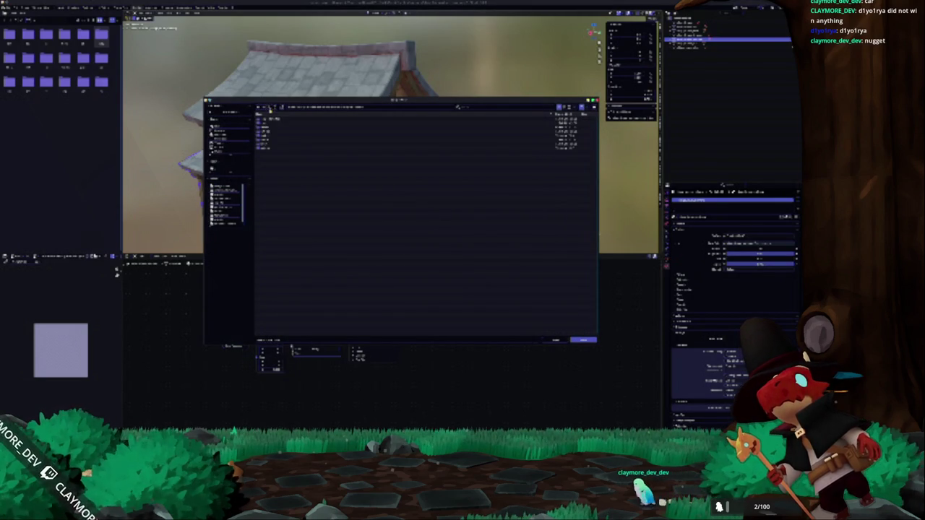
double_click(264, 137)
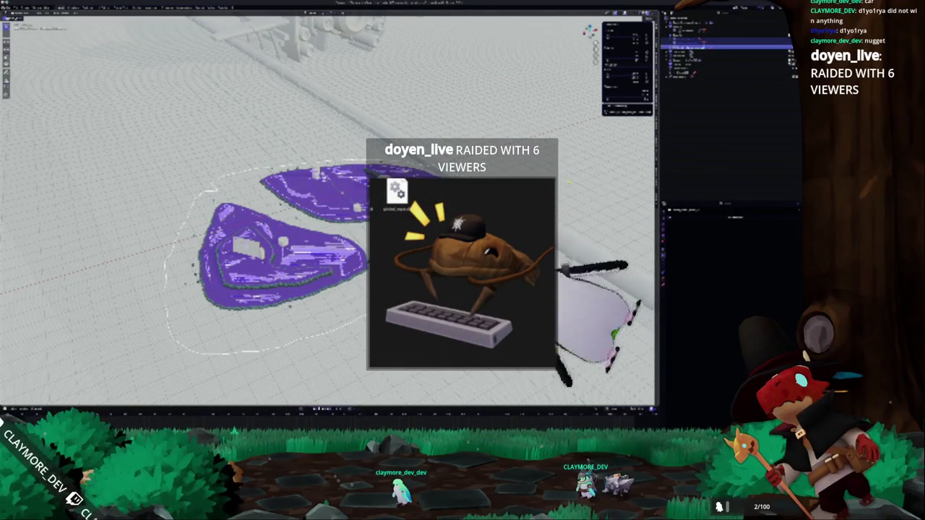
Switch the island terrain to material preview shading and orbit down over its lakes
key("z")
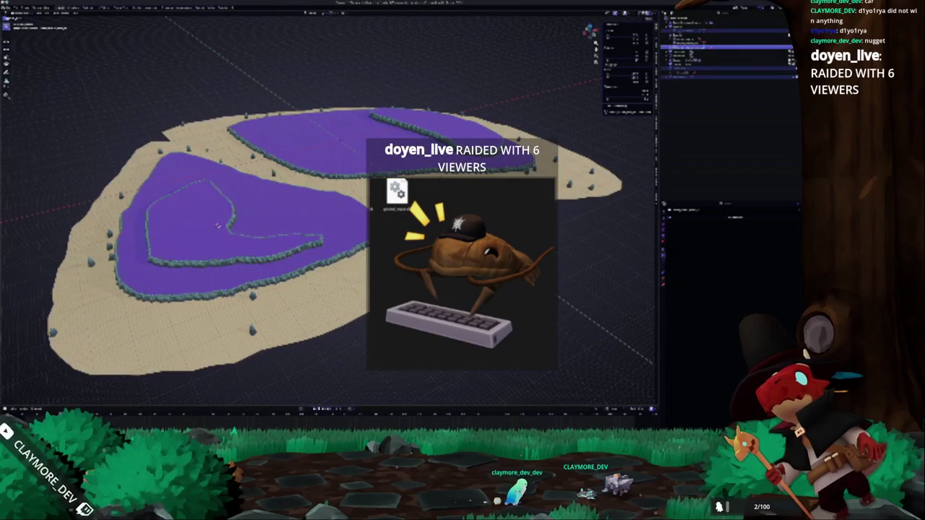
left_click(248, 321)
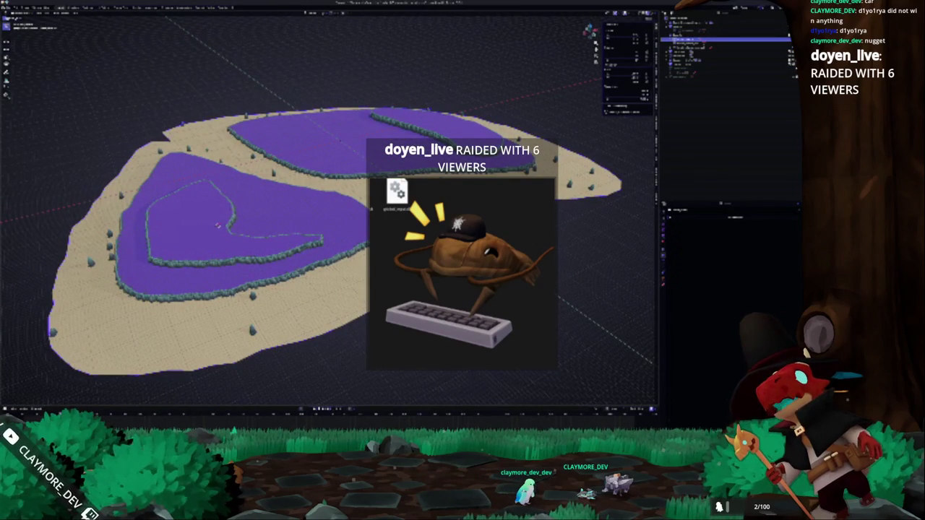
scroll(248, 321, "up", 5)
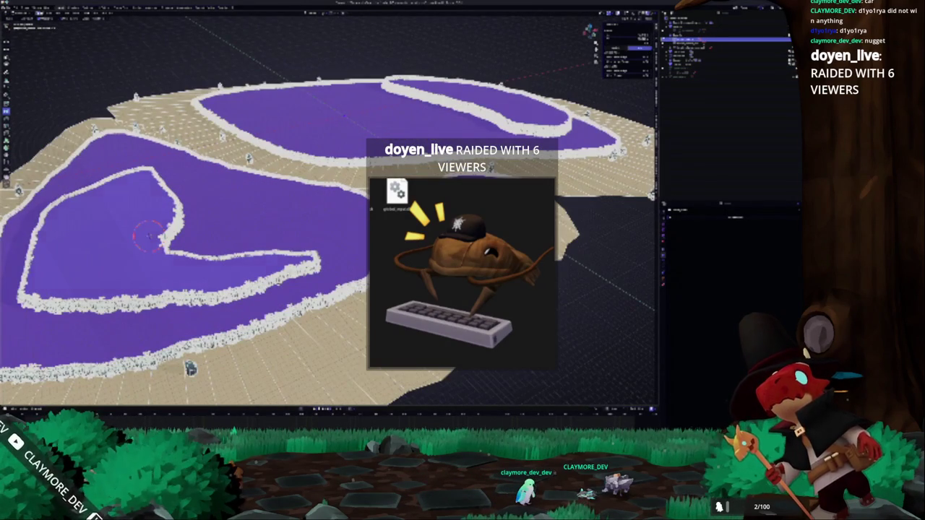
key("KP_1")
key("KP_8")
key("KP_8")
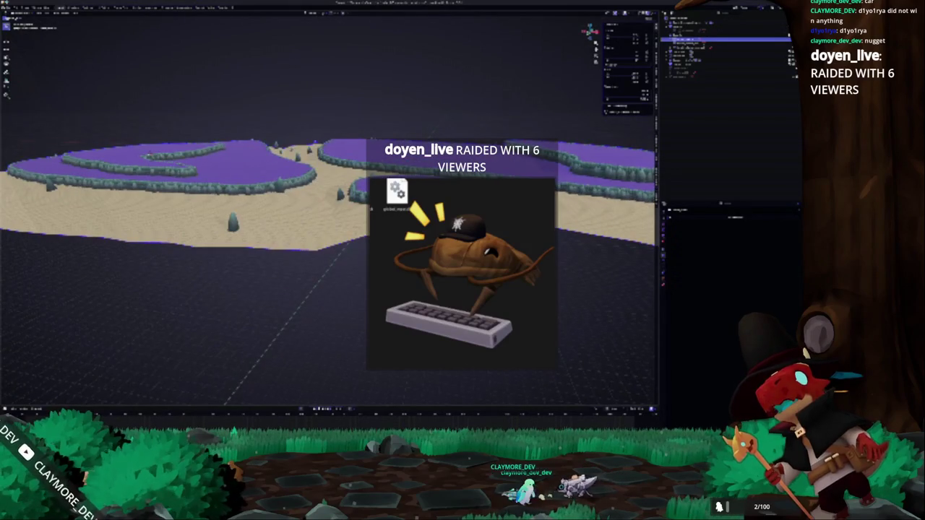
key("KP_4")
key("KP_4")
scroll(330, 260, "up", 3)
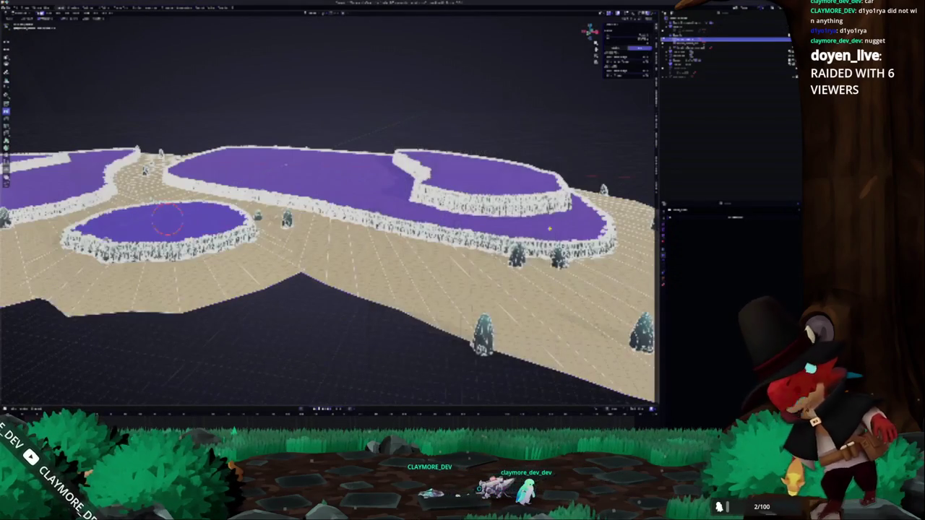
Place the 3D cursor on the central, right, upper-central and left lakes, then duplicate the water surfaces
right_click(373, 171, "shift")
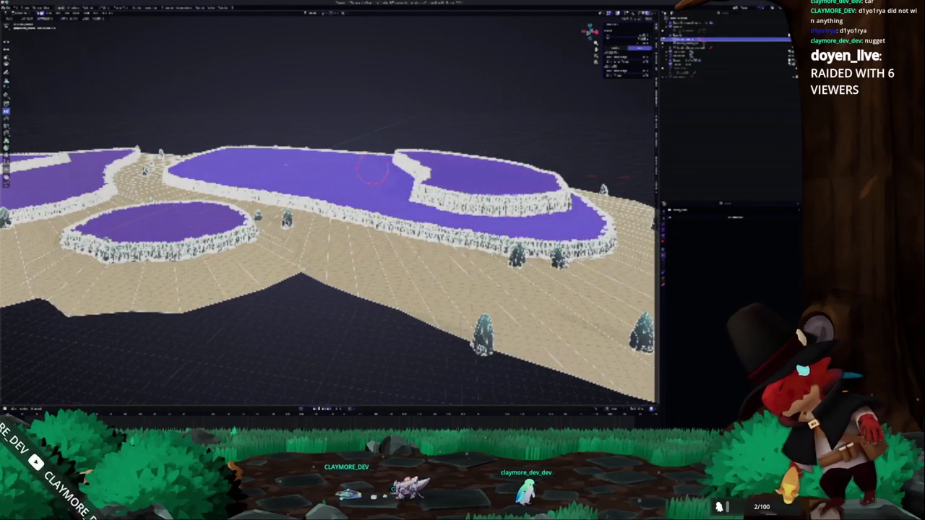
key("KP_4")
key("KP_2")
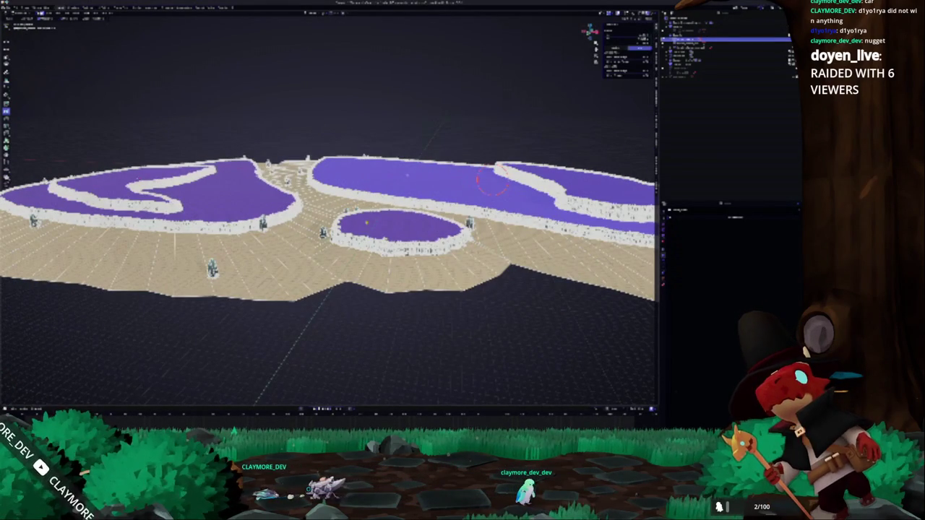
right_click(483, 185, "shift")
right_click(380, 180, "shift")
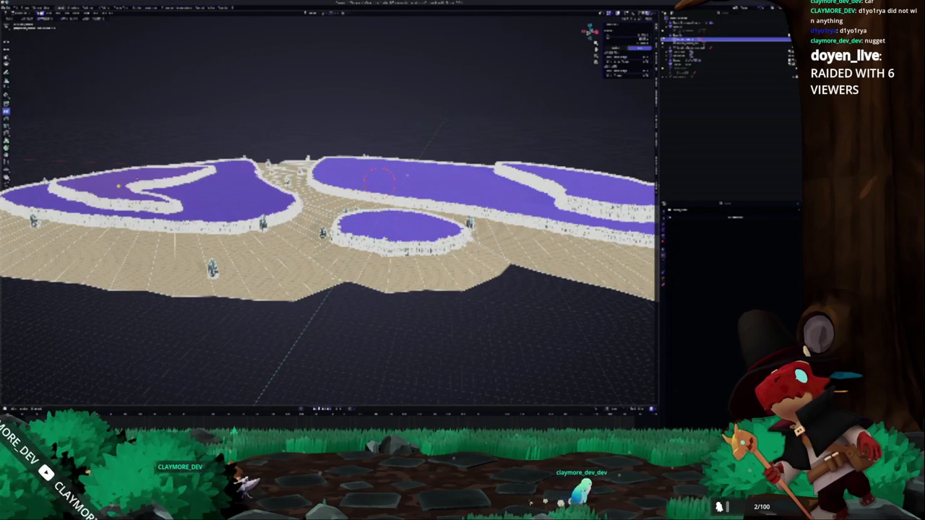
right_click(336, 173, "shift")
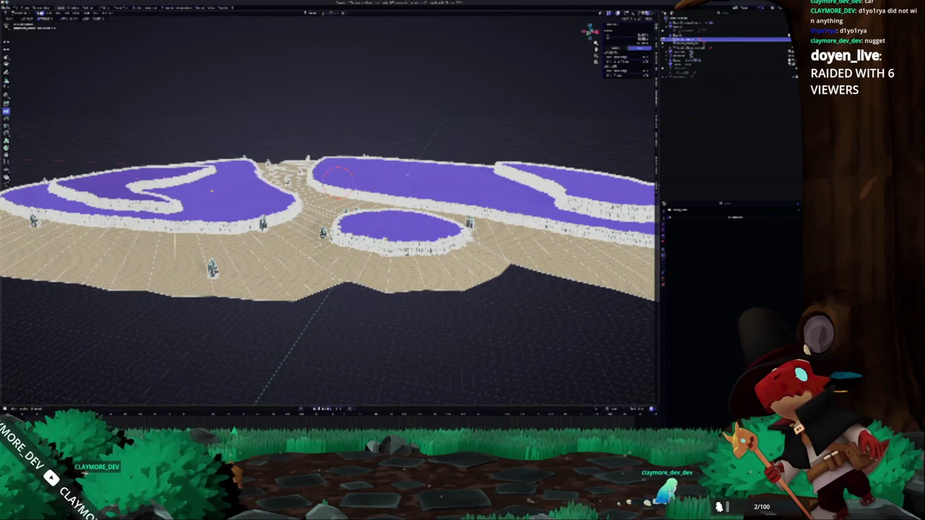
key("space")
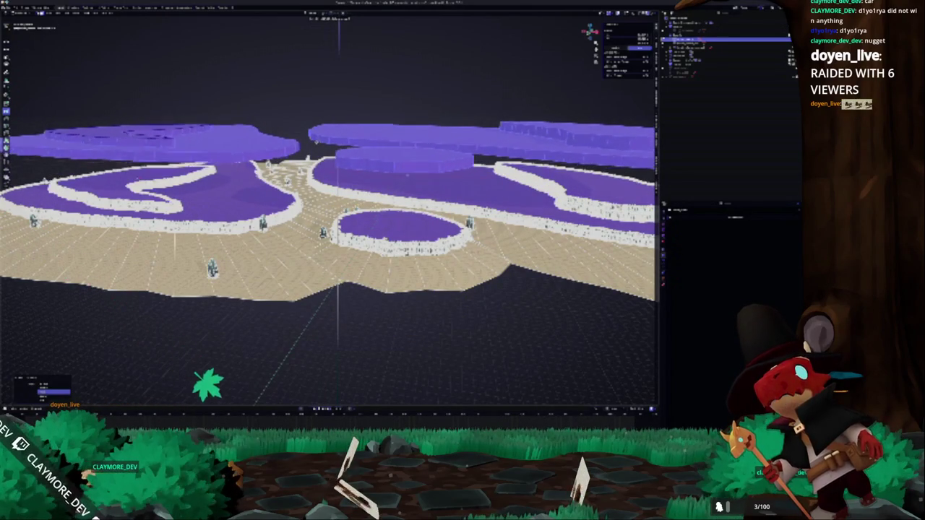
Give the lakes rocky shores, then stack several Z-shifted copies of the water surfaces
right_click(335, 135)
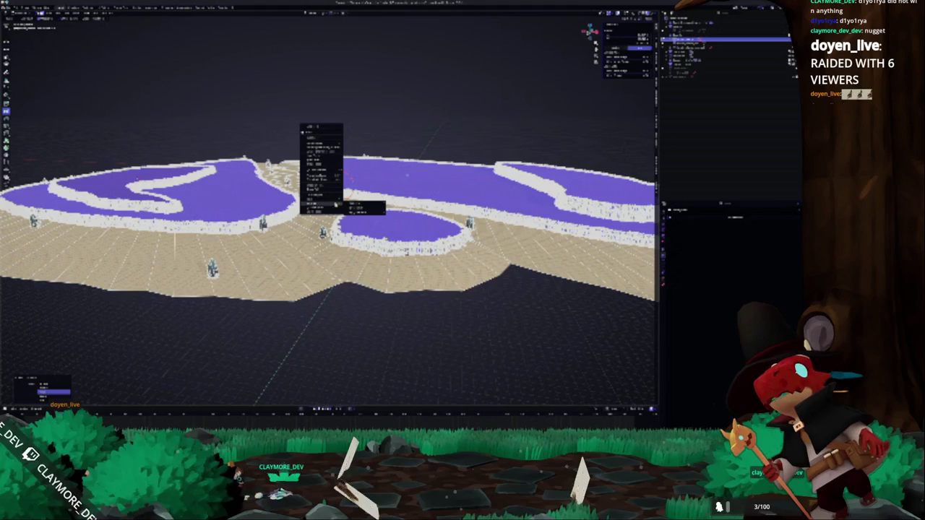
left_click(354, 207)
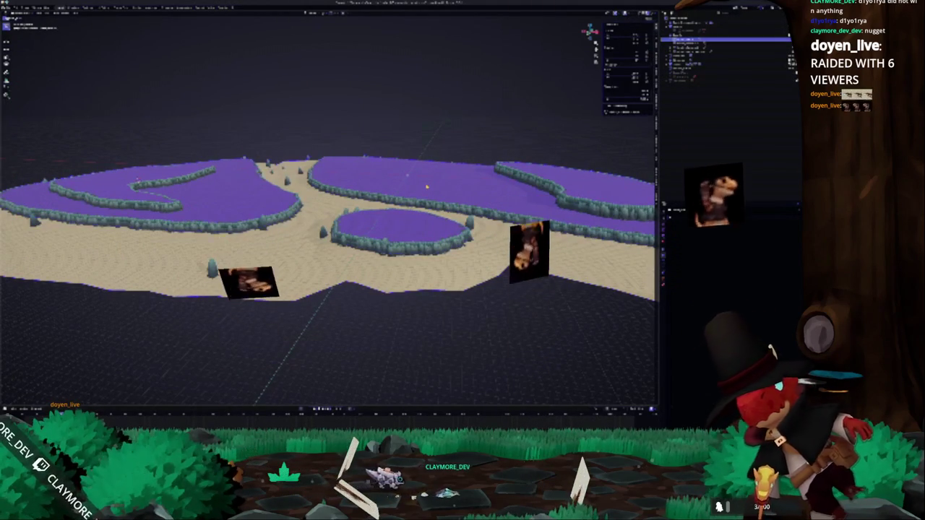
key("shift+d")
key("z")
key("Return")
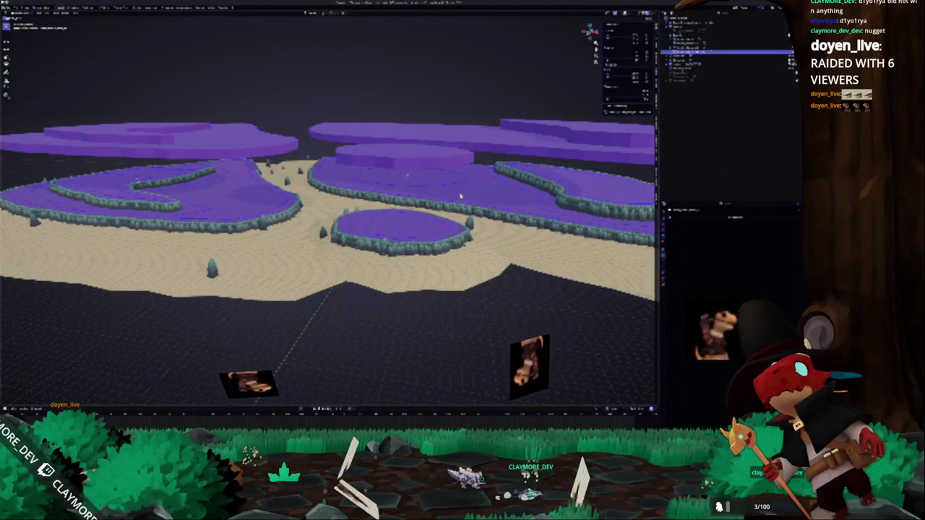
key("shift+d")
key("z")
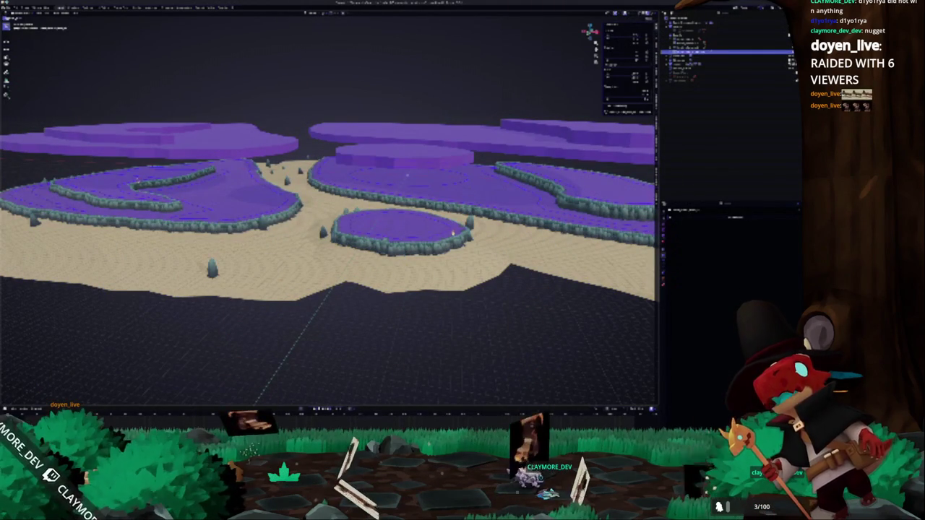
key("Return")
key("shift+d")
key("z")
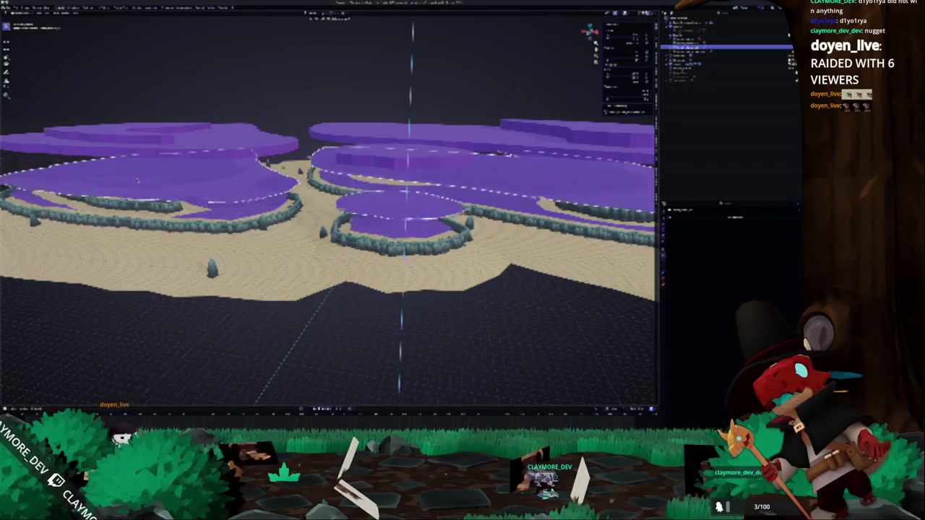
key("Return")
scroll(459, 171, "down", 3)
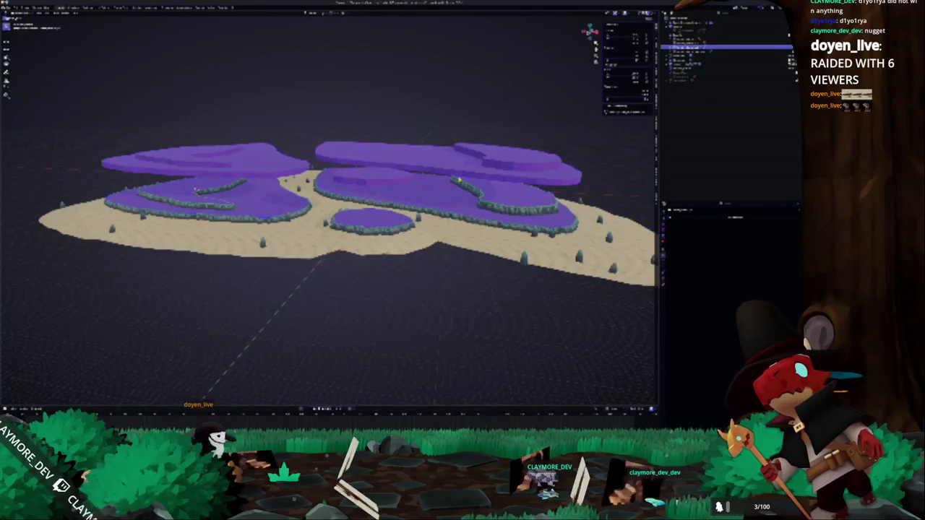
Remove the raised upper water copy and run a mesh edit on brush-selected water geometry
key("ctrl+z")
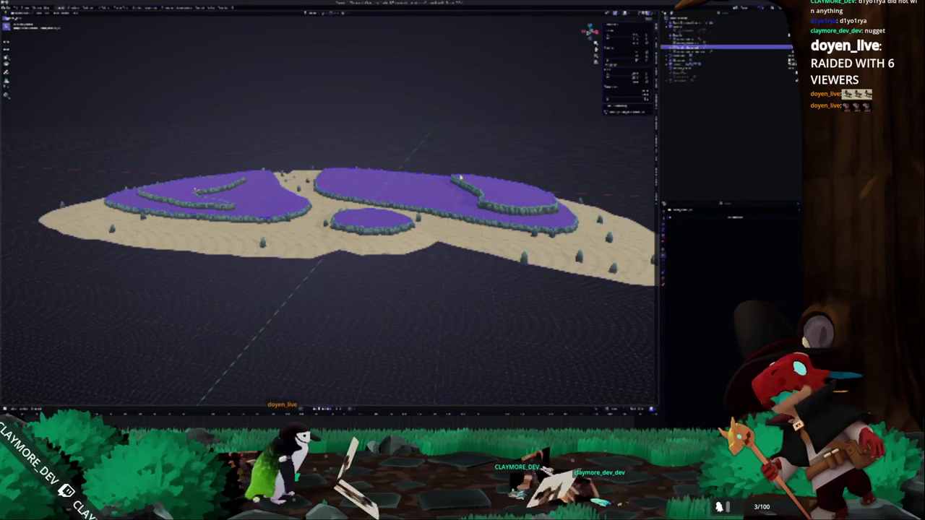
key("Tab")
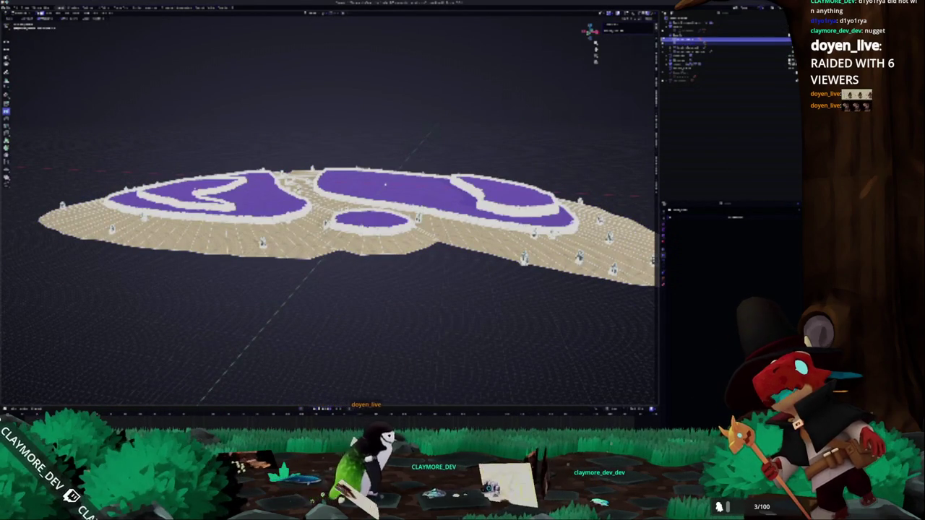
key("c")
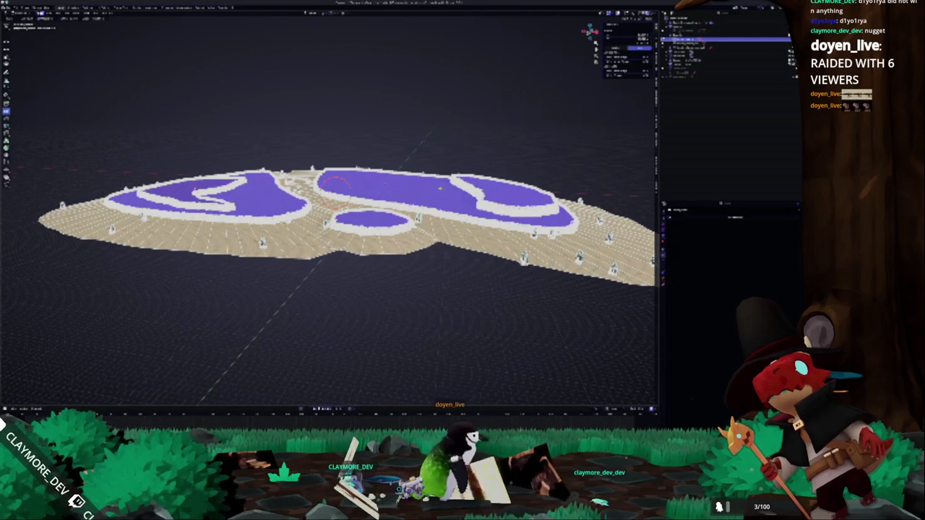
right_click(434, 187)
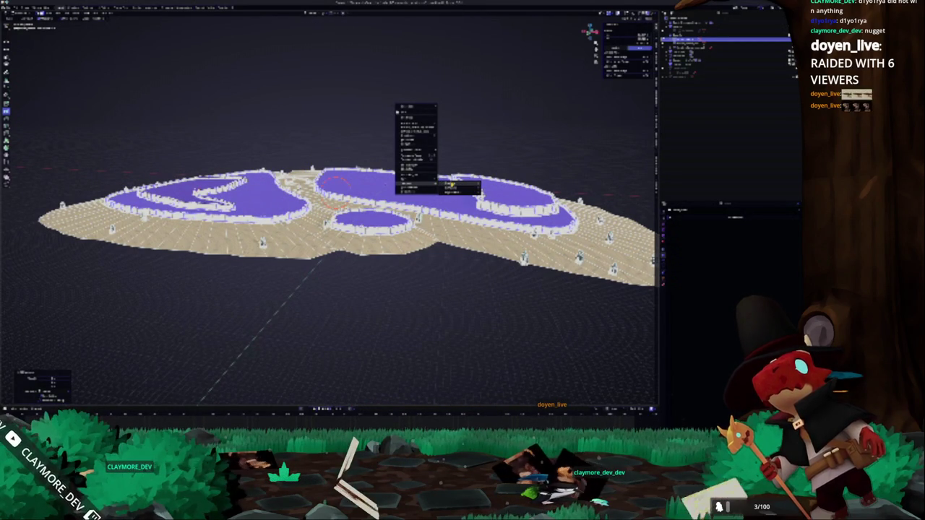
left_click(450, 186)
key("Tab")
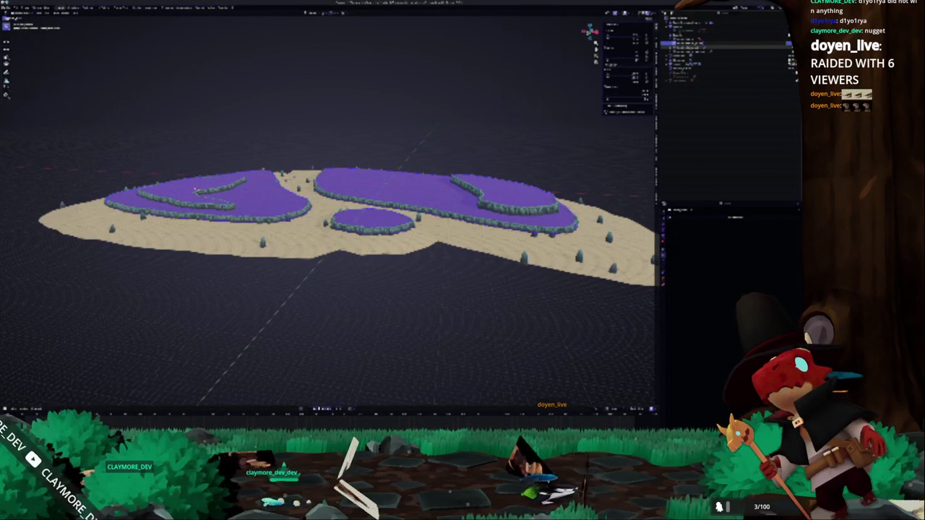
Select another terrain object's full lake mesh and set the 3D cursor on the central lake
left_click(694, 47)
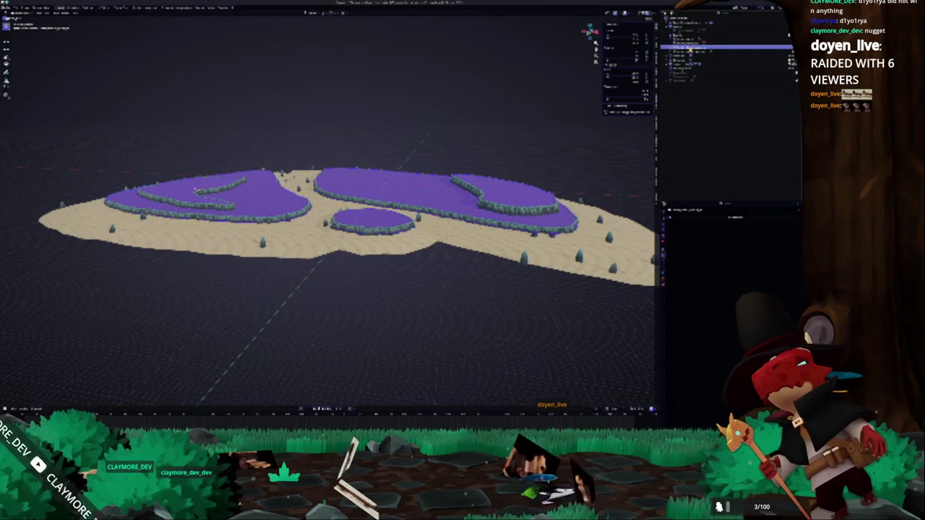
scroll(330, 236, "up", 3)
key("Tab")
key("a")
right_click(372, 187, "shift")
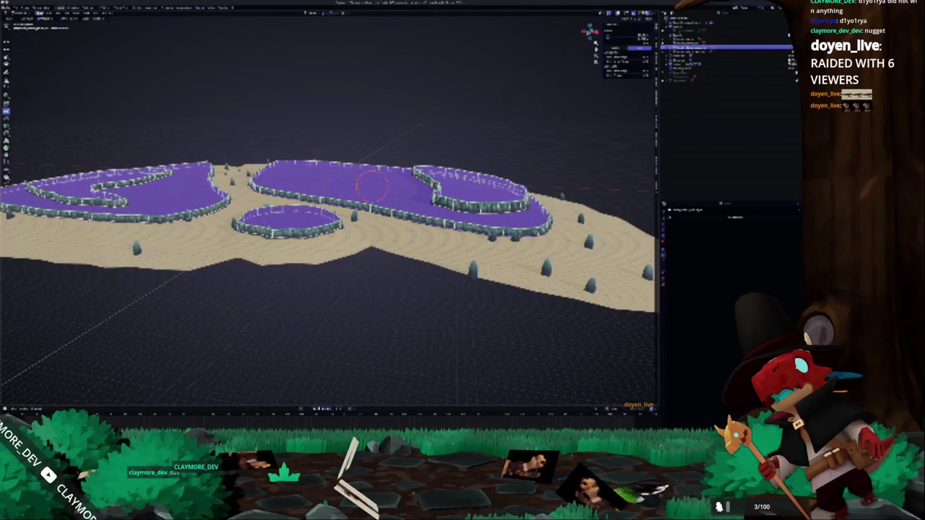
right_click(359, 185, "shift")
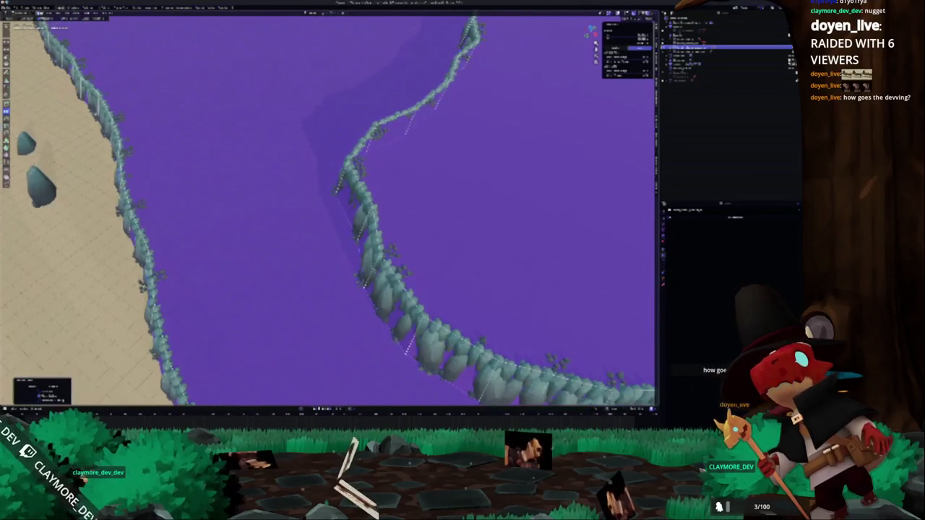
Confirm the moved lake shoreline, then bring the running village game window to the front
left_click(539, 237)
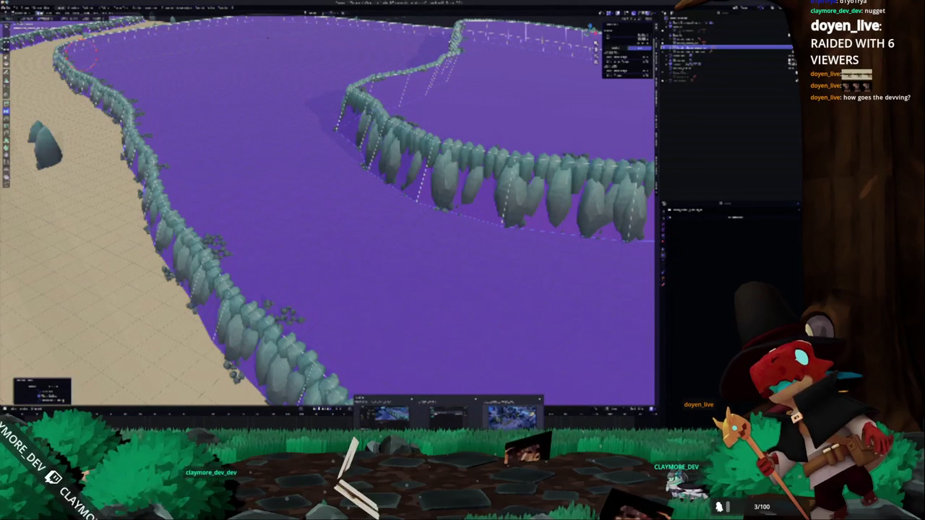
left_click(512, 416)
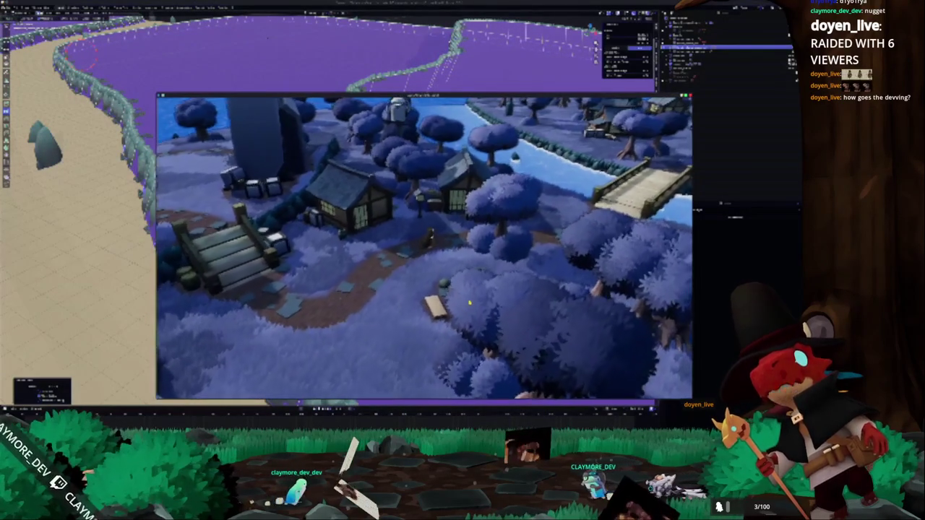
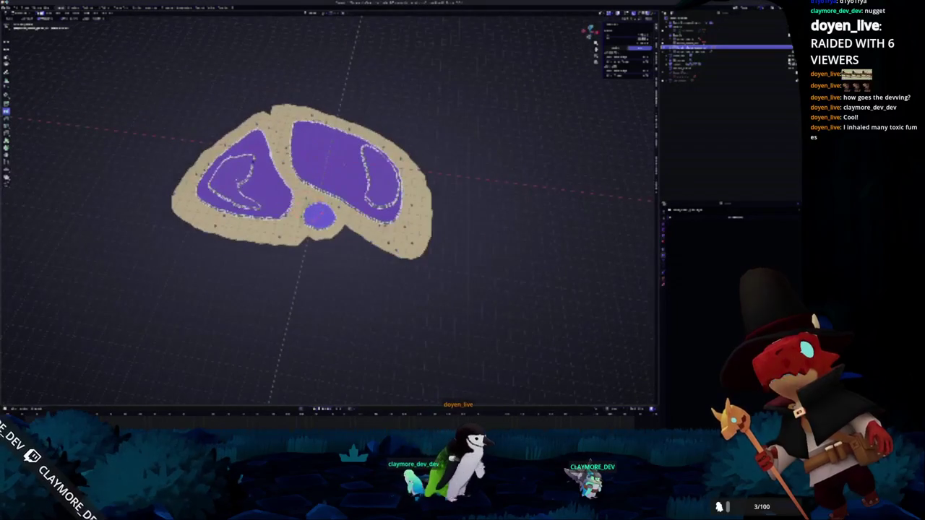
Orbit and zoom the view low across the whole island terrain
scroll(328, 208, "up", 3)
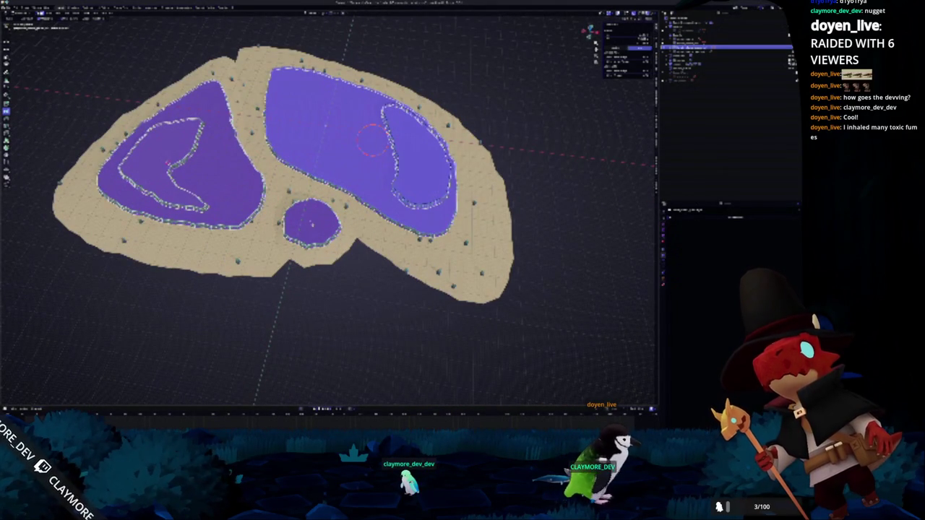
scroll(365, 148, "up", 5)
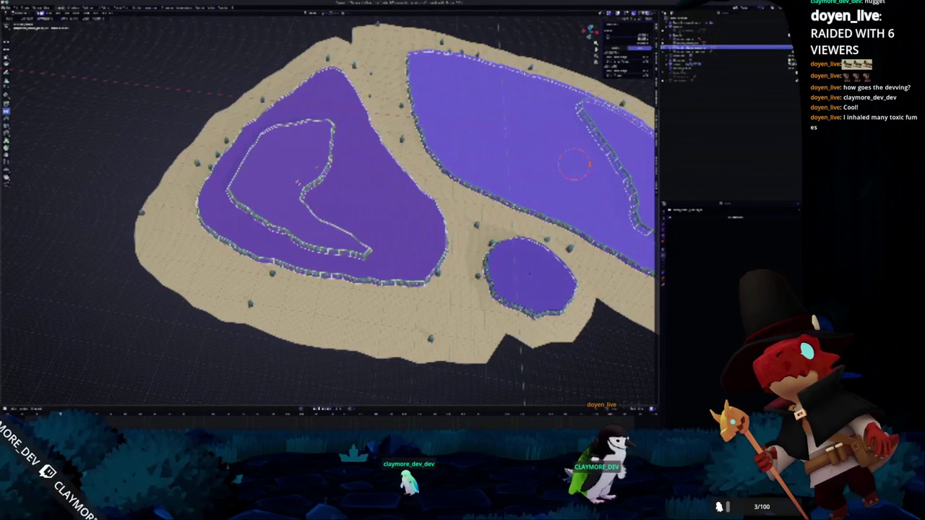
mouse_move(492, 164)
left_mouse_down()
mouse_move(499, 232)
mouse_move(515, 190)
left_mouse_up()
scroll(516, 190, "down", 5)
scroll(480, 112, "up", 6)
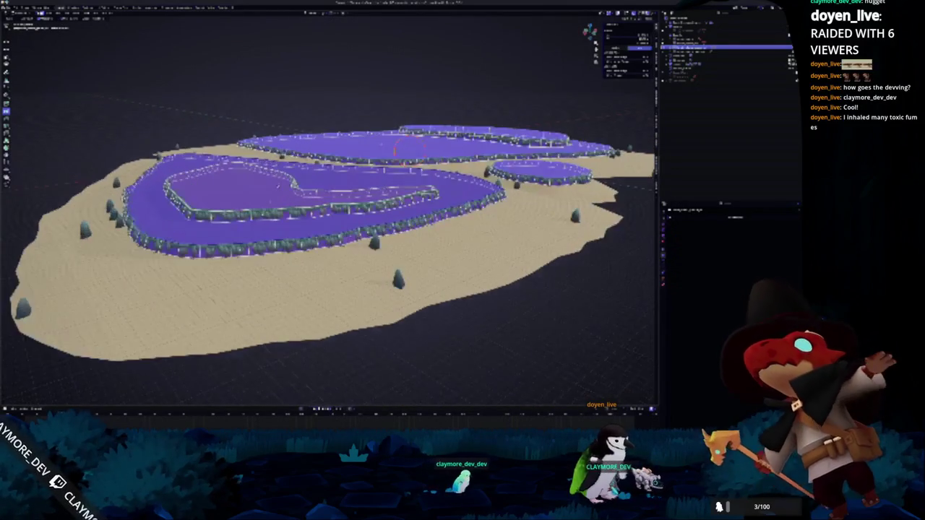
scroll(480, 112, "down", 5)
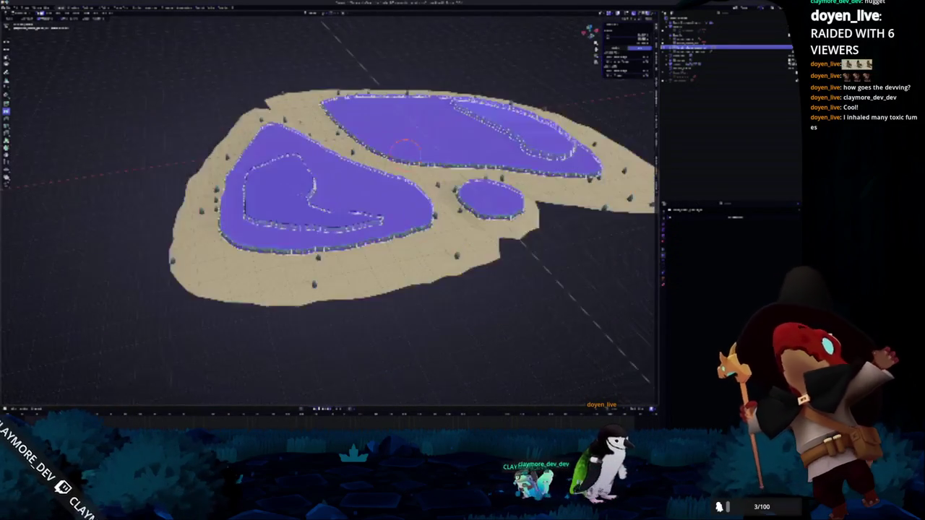
left_click_drag(480, 112, 426, 177)
scroll(426, 177, "down", 3)
scroll(426, 177, "up", 5)
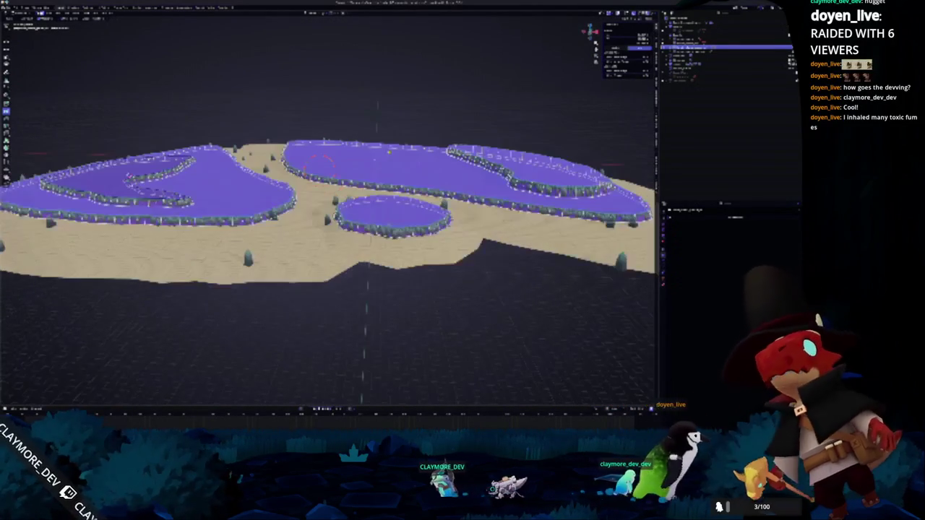
Select the pond water surfaces and move the scene's reference point onto the water
right_click(360, 146)
left_click(376, 162)
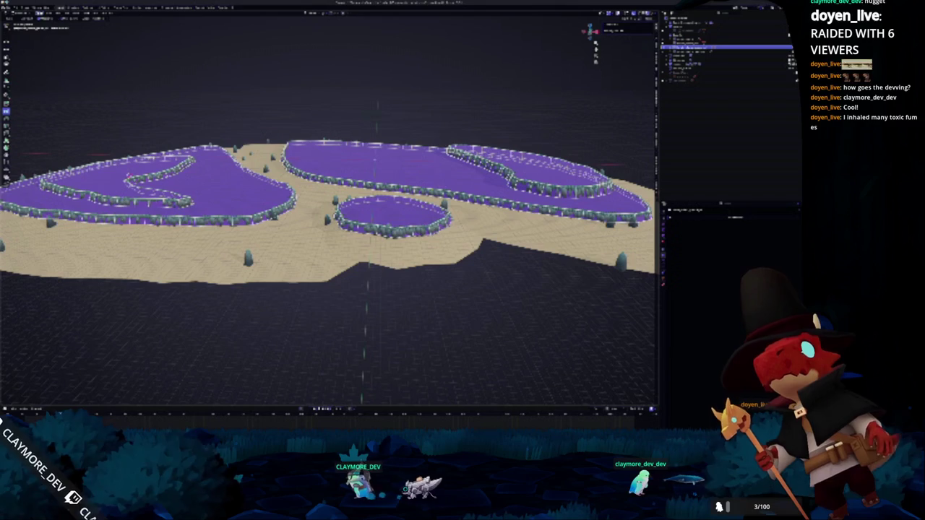
right_click(318, 165, "shift")
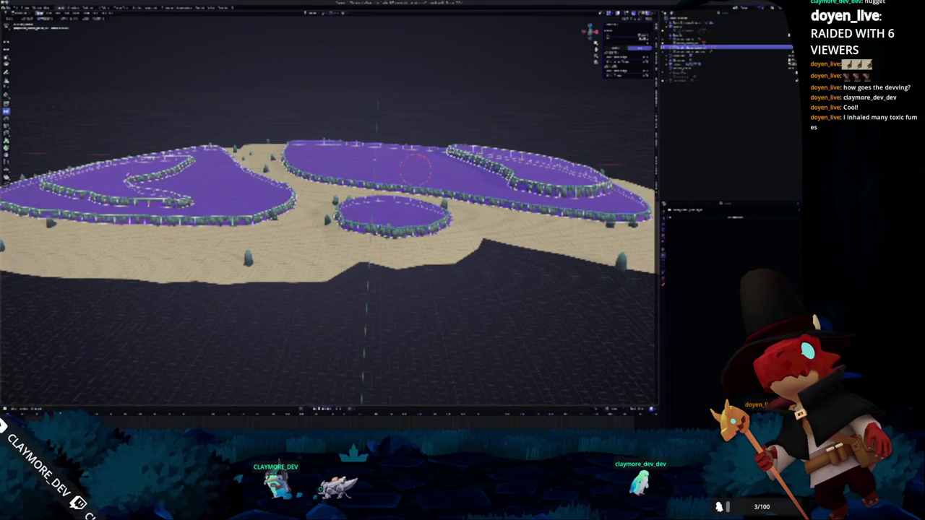
scroll(329, 238, "up", 2)
Check the island from front and angled perspective views, then select another object
key("KP_1")
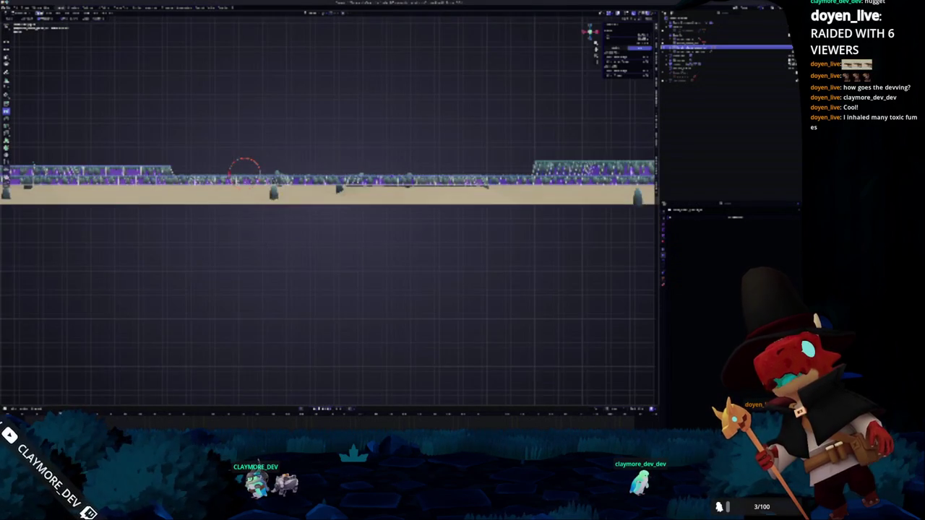
scroll(329, 217, "up", 3)
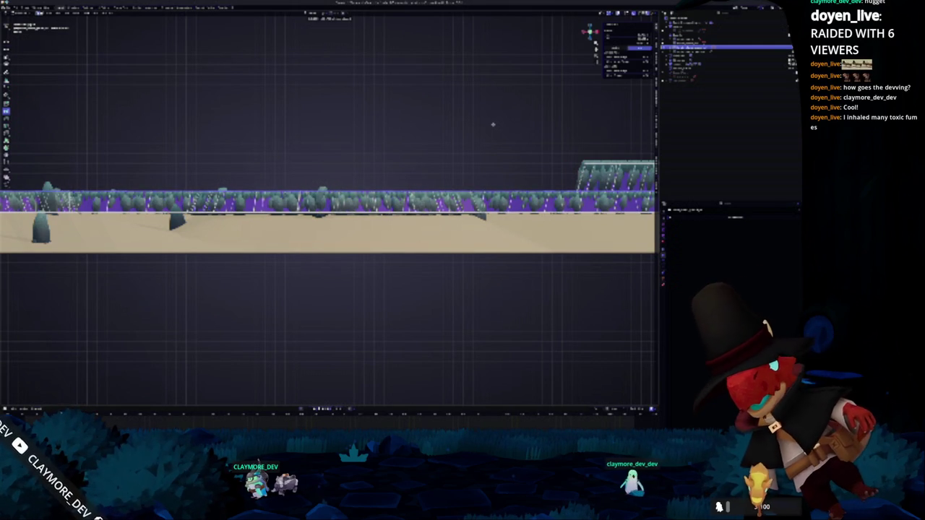
scroll(499, 123, "down", 2)
left_click_drag(161, 194, 210, 152)
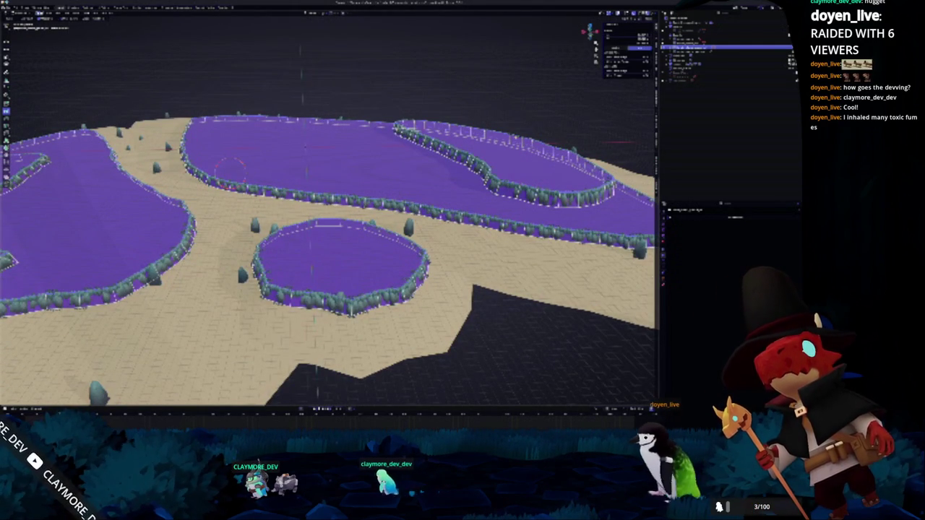
key("KP_1")
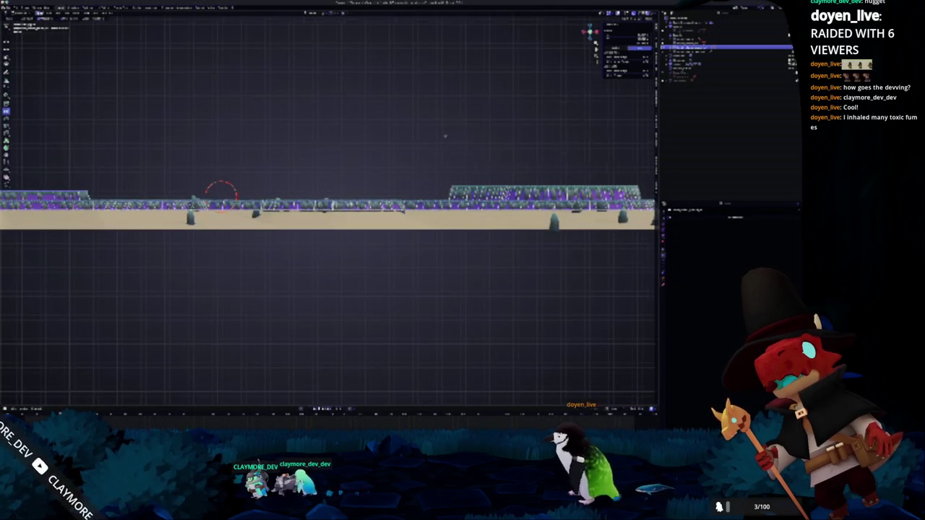
scroll(59, 175, "up", 2)
scroll(468, 142, "up", 2)
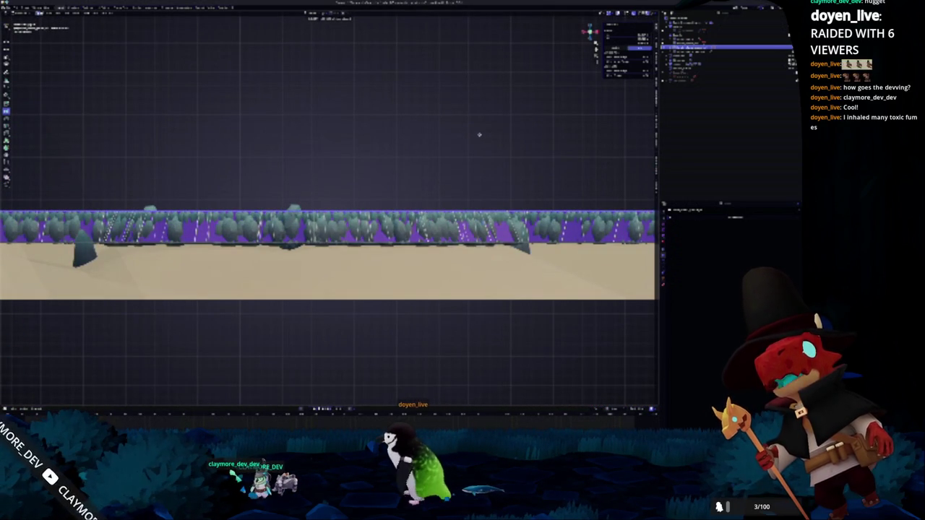
key("KP_0")
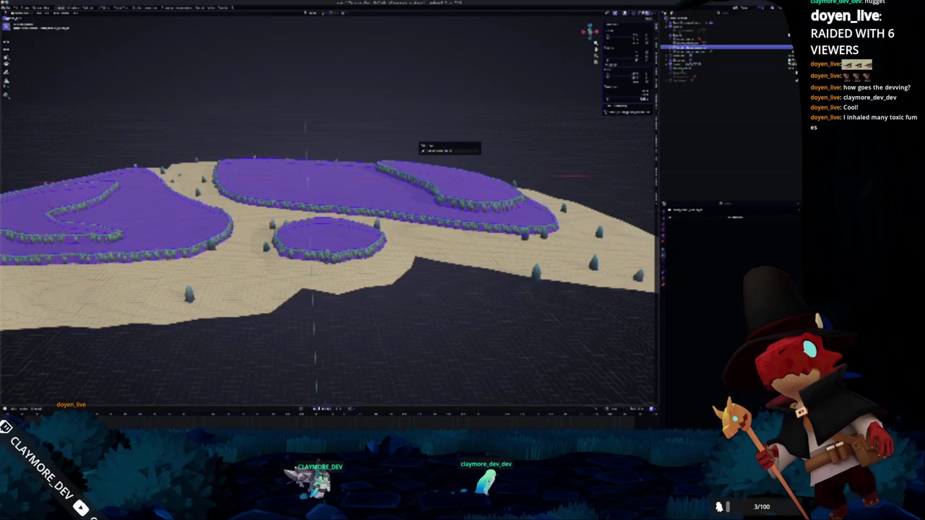
left_click(456, 137)
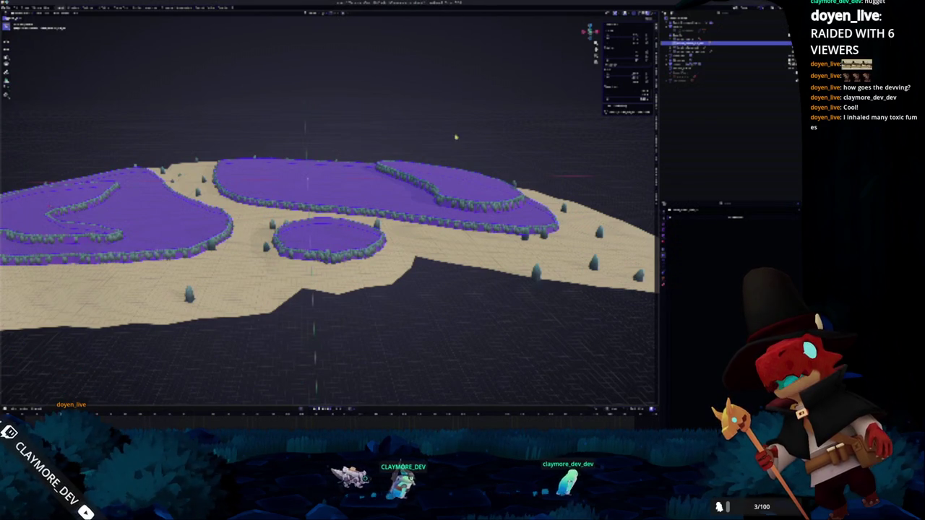
scroll(456, 138, "down", 4)
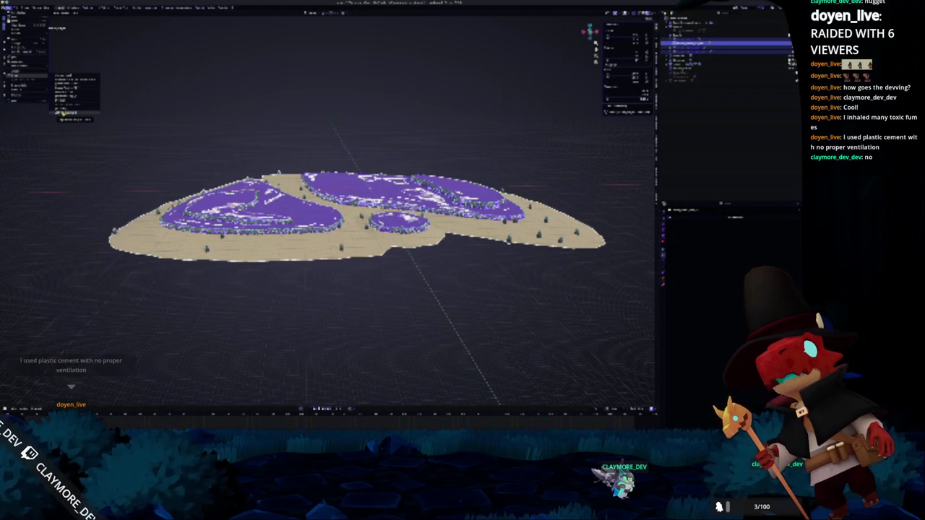
Open the export window, pick the existing terrain file, and expand its export setting groups
left_click(69, 113)
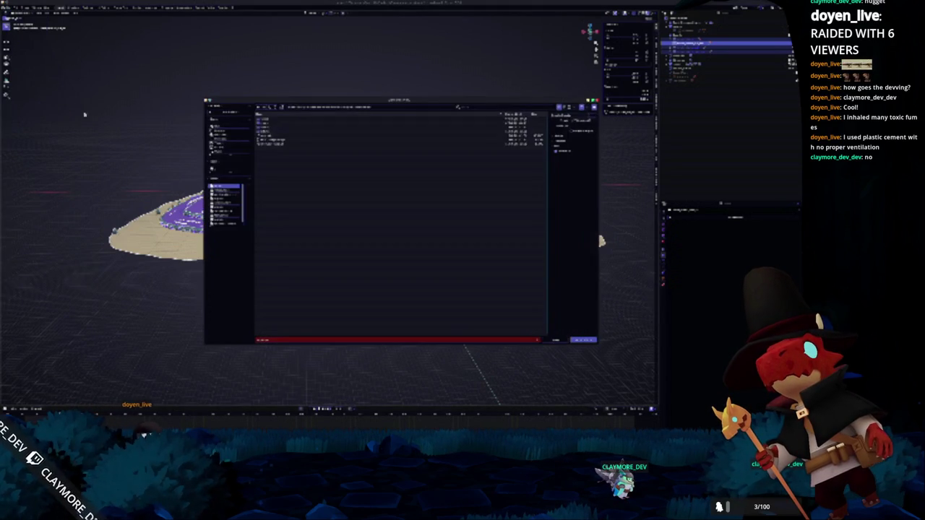
left_click(270, 136)
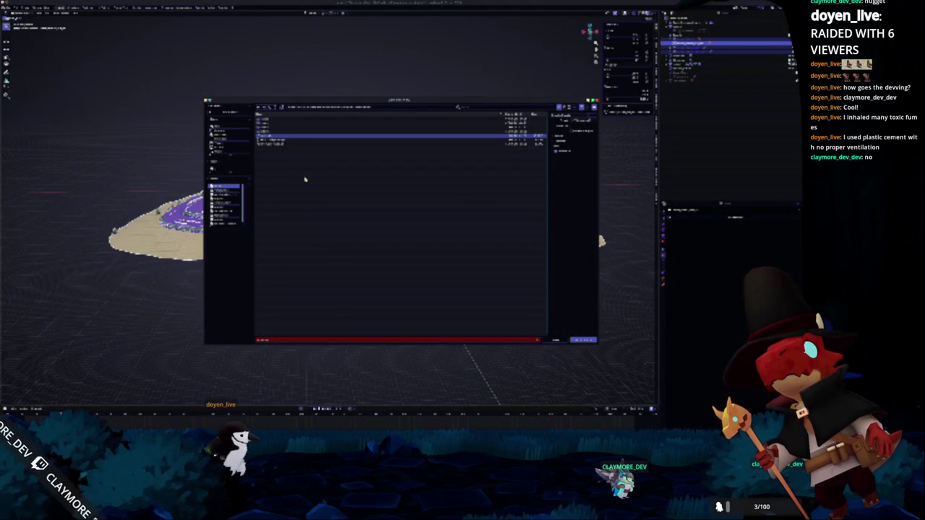
left_click(553, 186)
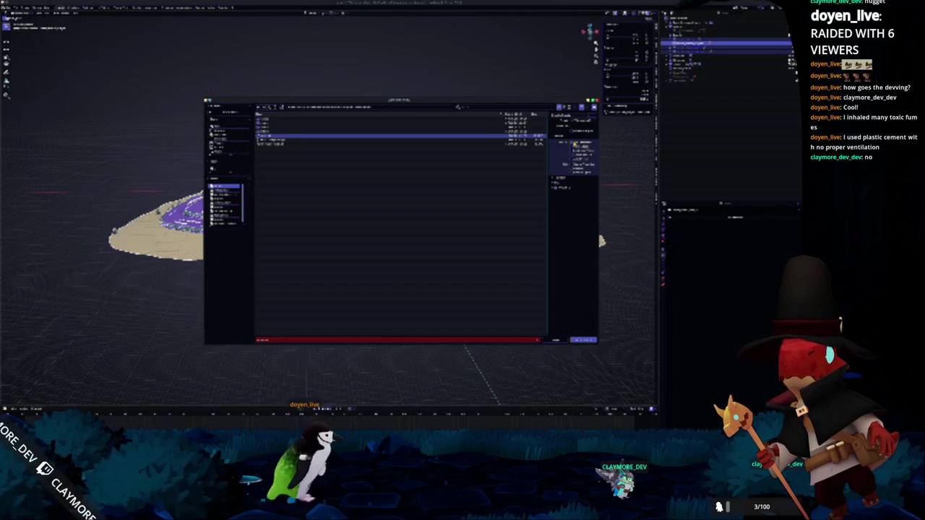
left_click(556, 194)
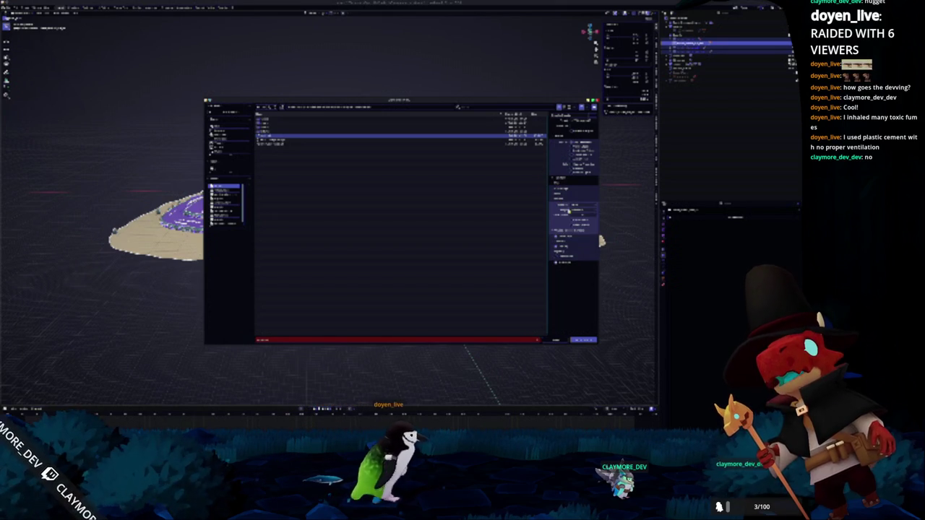
left_click(568, 212)
left_click(552, 259)
left_click(553, 260)
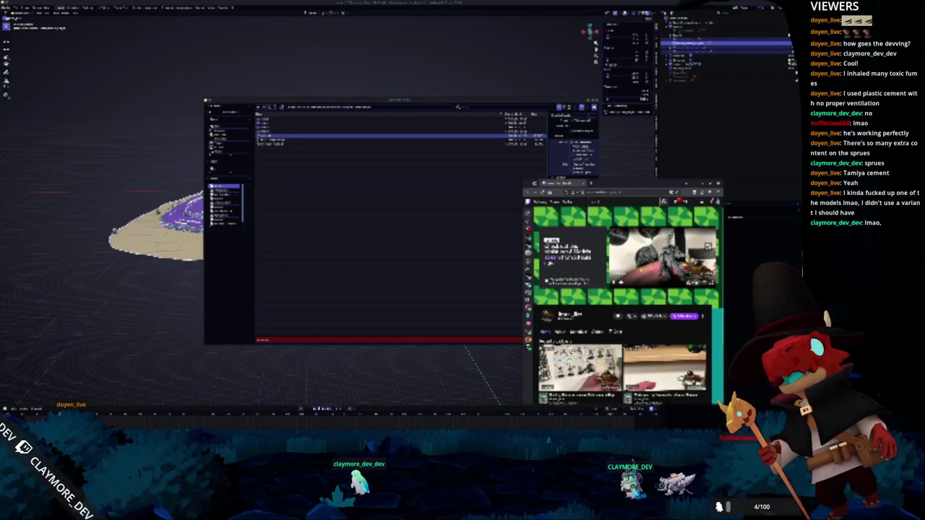
Hide the video window with Super+Down to reveal Blender's export window
key("super+Down")
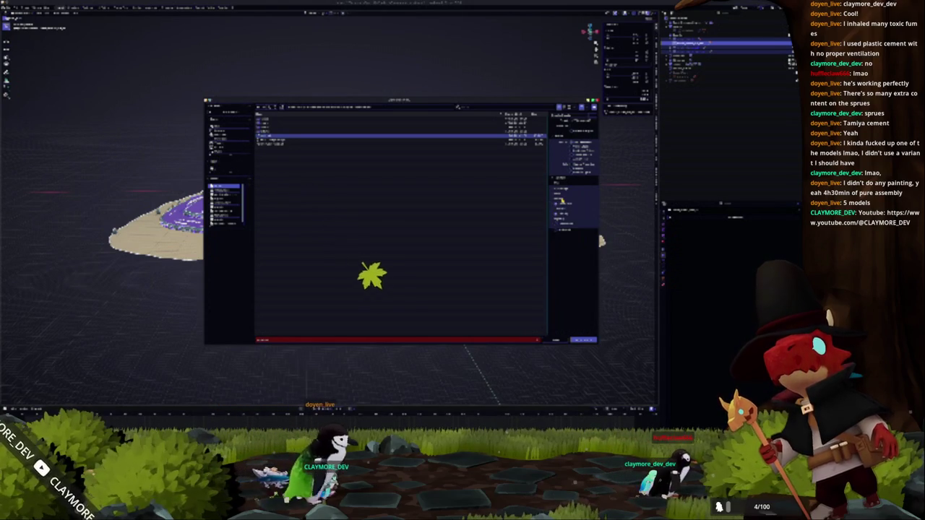
Review the sidebar export setting groups and export the terrain over the existing file
left_click(557, 195)
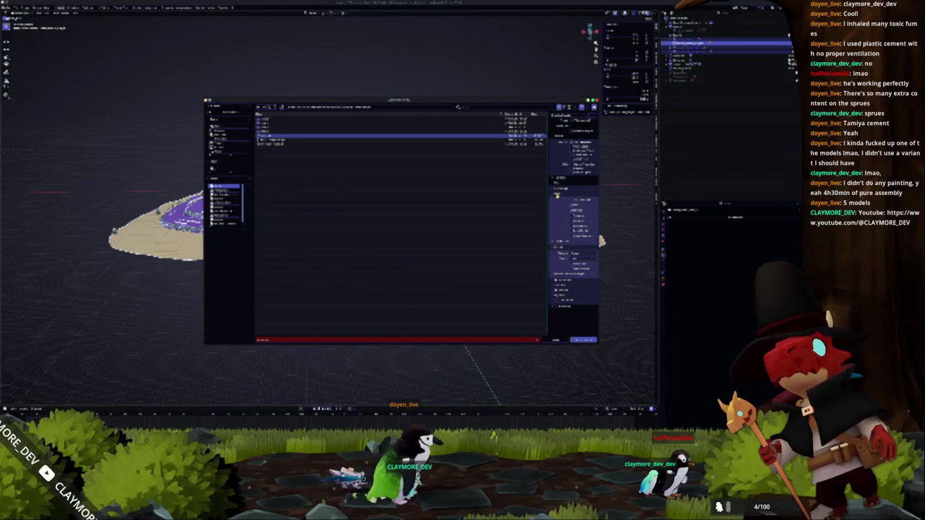
left_click(557, 189)
left_click(558, 190)
left_click(558, 190)
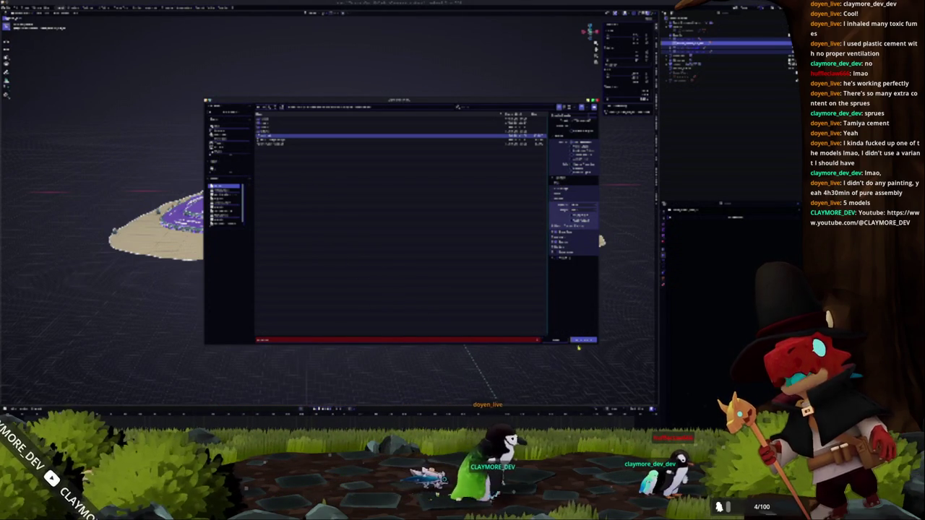
left_click(575, 341)
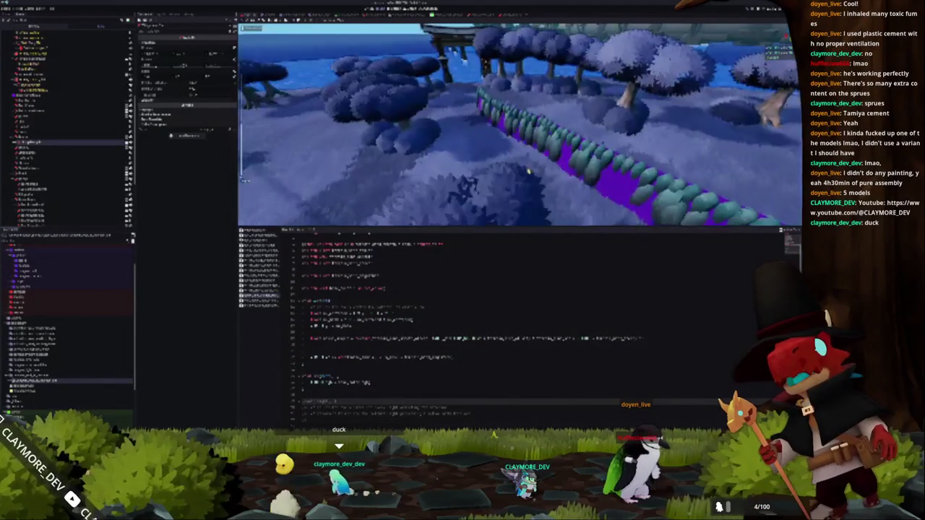
Select nodes down the level's Scene tree and frame the view on one
left_click(33, 136)
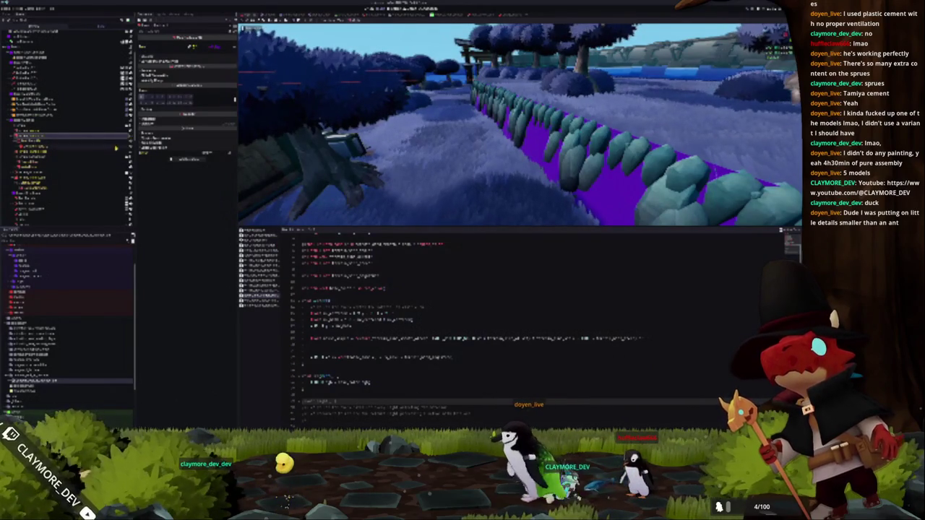
left_click(83, 178)
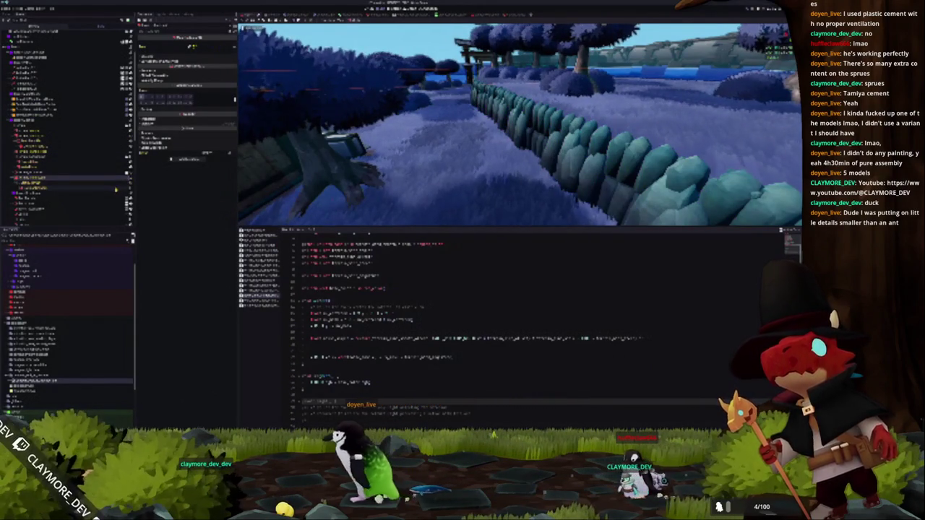
left_click(72, 188)
key("f")
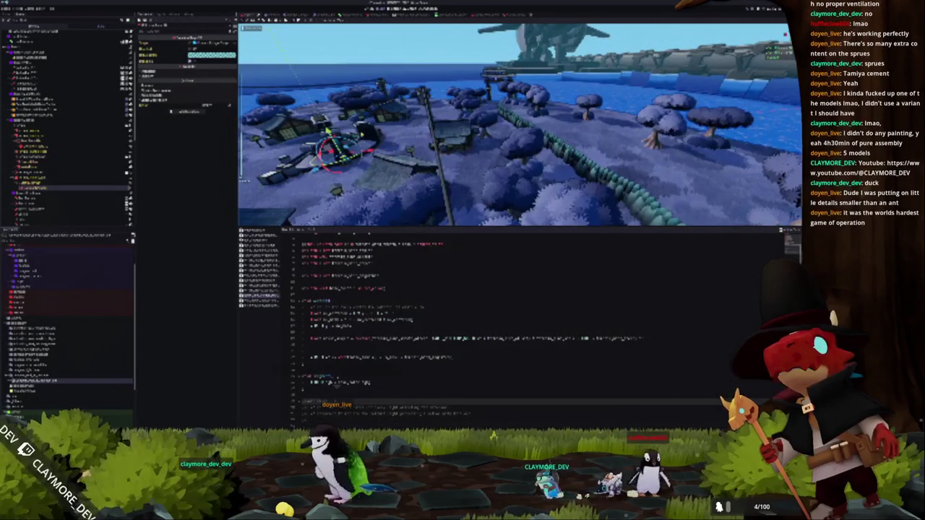
Expand another node's layer settings in the Inspector, then run the game with F5
left_click(36, 183)
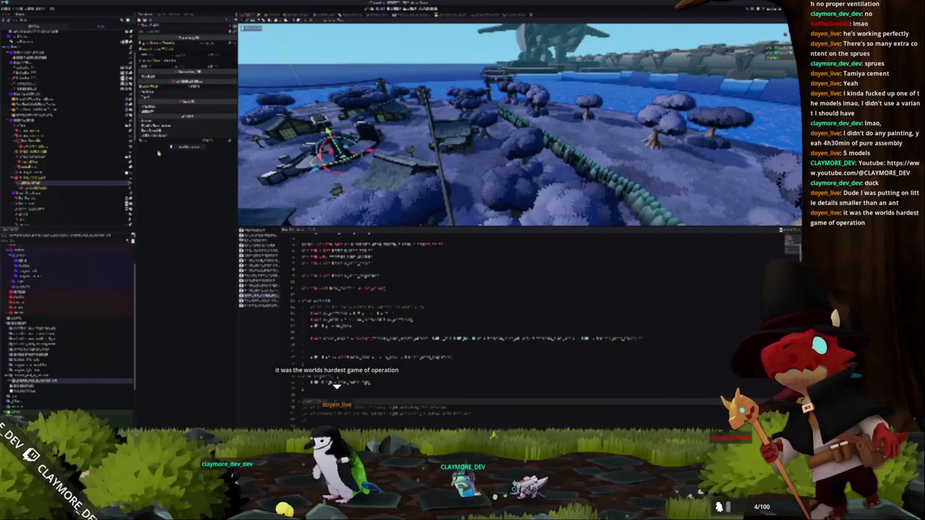
left_click(144, 91)
key("F5")
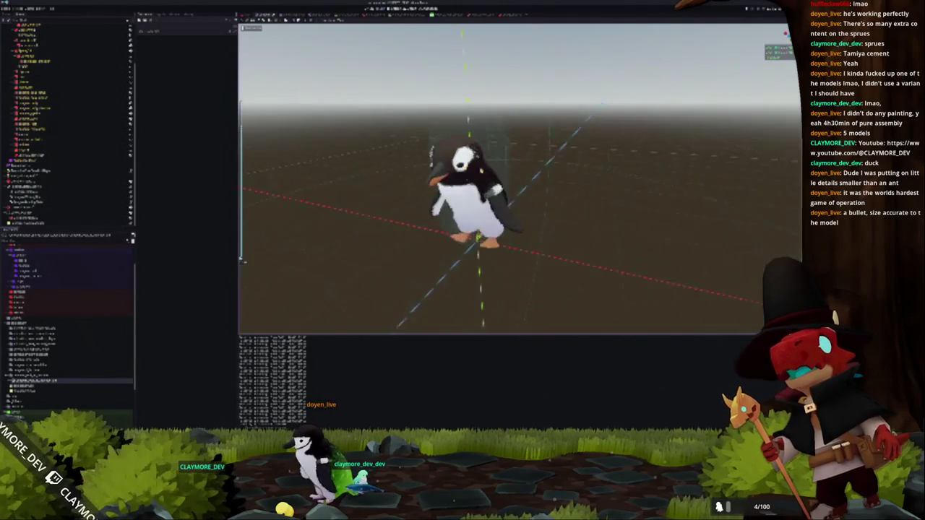
Select the penguin model and expand one of its property groups in the Inspector
left_click(515, 210)
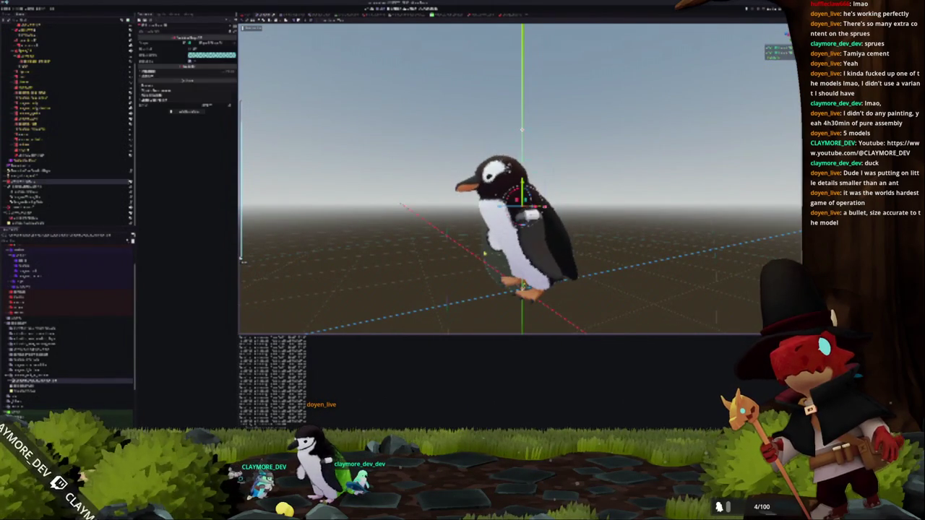
left_click(209, 43)
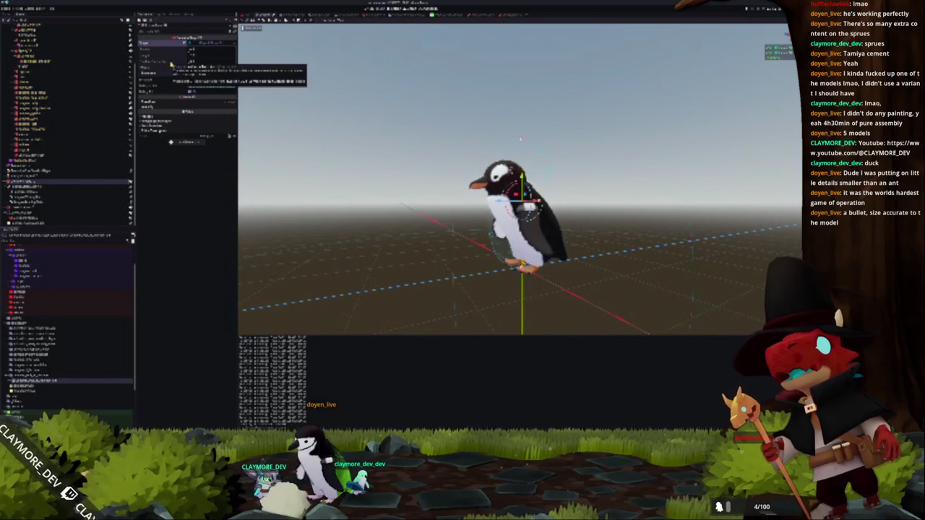
left_click(211, 86)
Inspect the penguin in orthographic front and side views
key("KP_1")
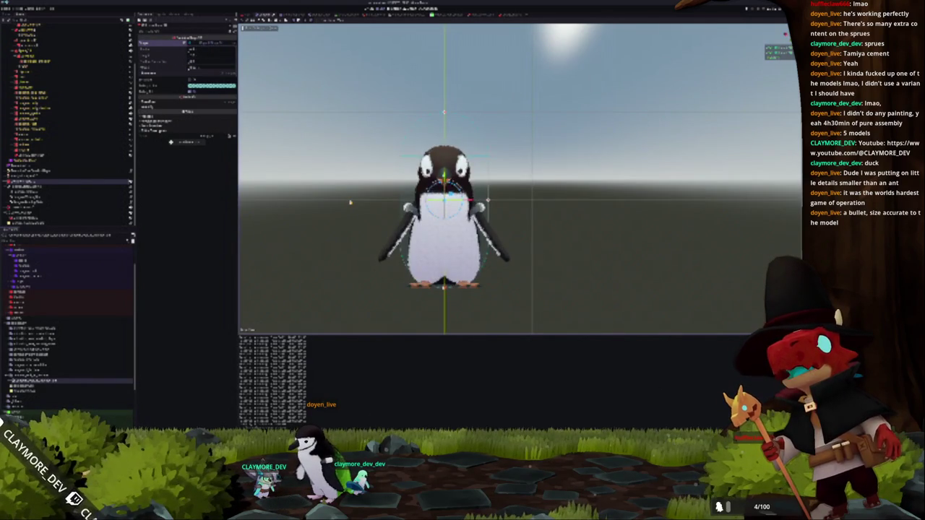
key("KP_5")
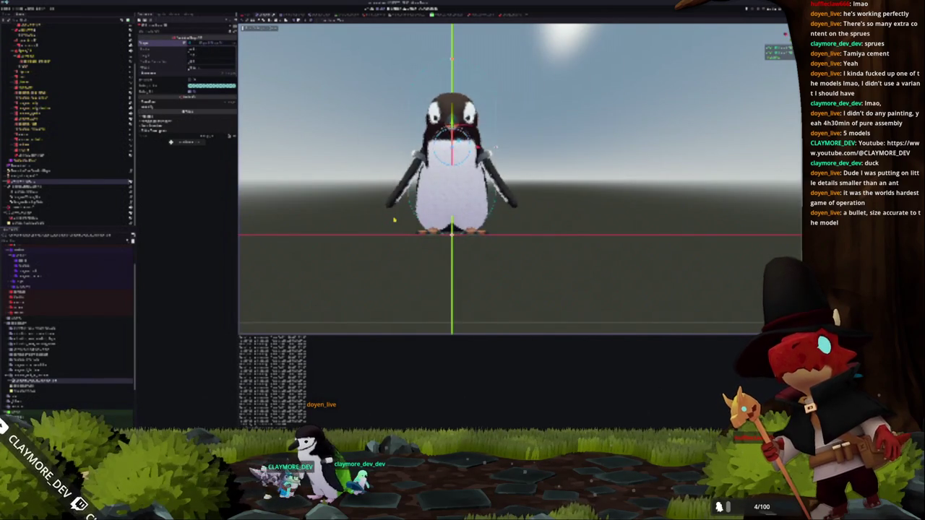
key("KP_3")
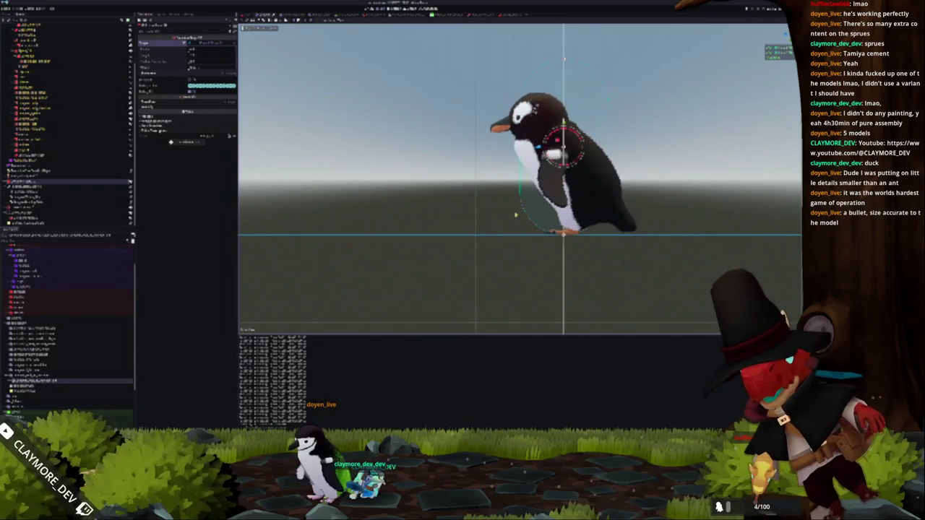
key("KP_4")
key("KP_4")
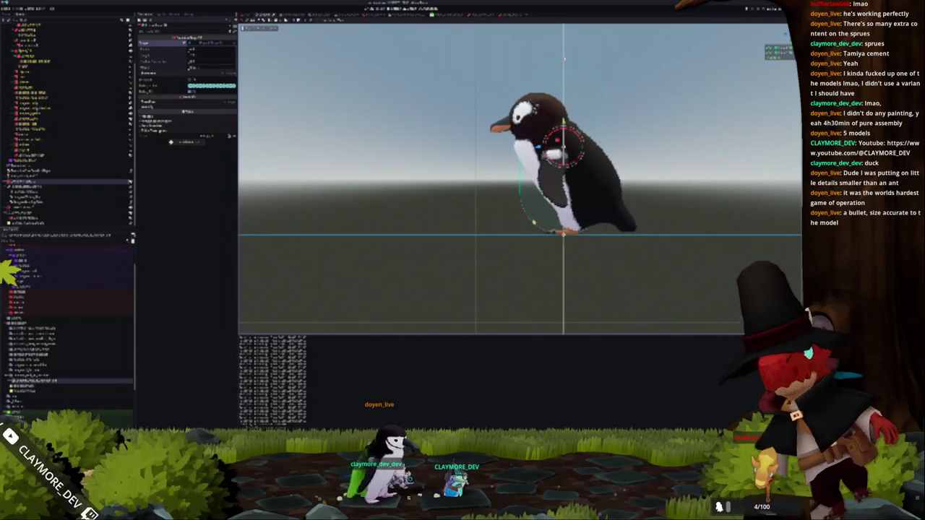
scroll(496, 238, "down", 2)
key("KP_3")
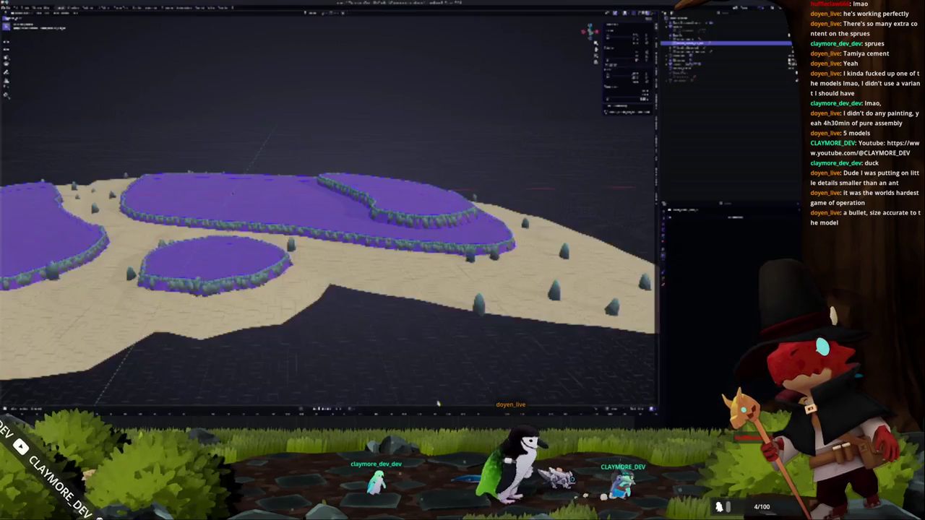
View the terrain side-on, then orbit to look down on it
key("KP_1")
scroll(414, 247, "up", 5)
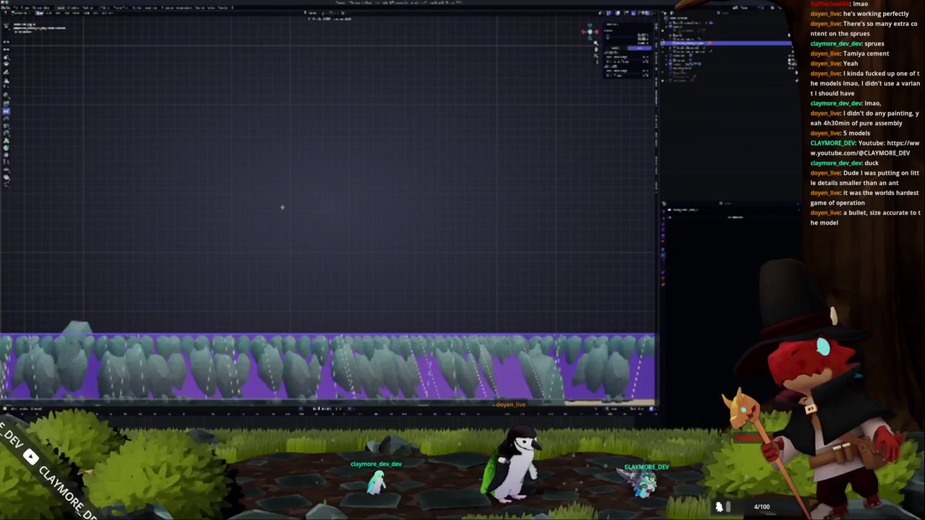
key("KP_1")
left_click_drag(208, 220, 212, 133)
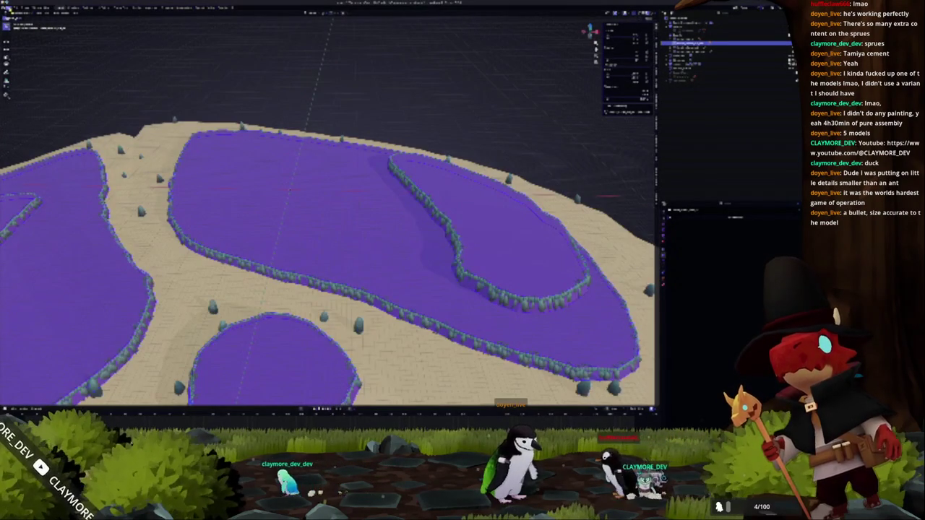
Open File > Export and select the existing terrain file to overwrite
left_click(10, 10)
mouse_move(21, 78)
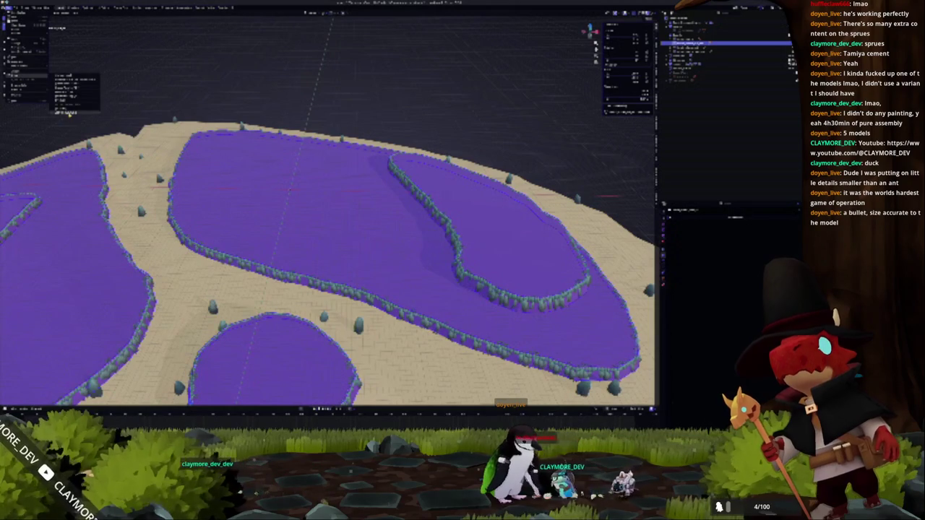
left_click(69, 112)
left_click(346, 137)
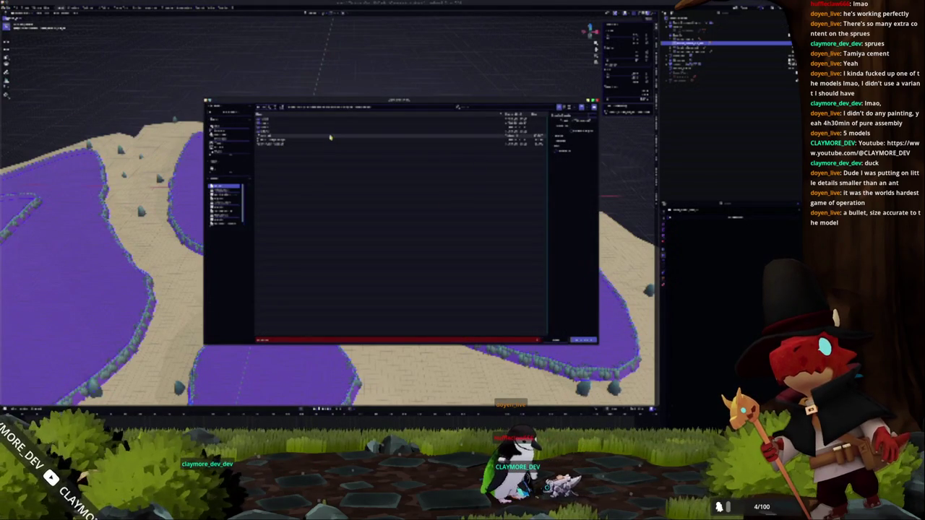
Confirm the terrain export and launch the game in Godot with F5
left_click(582, 339)
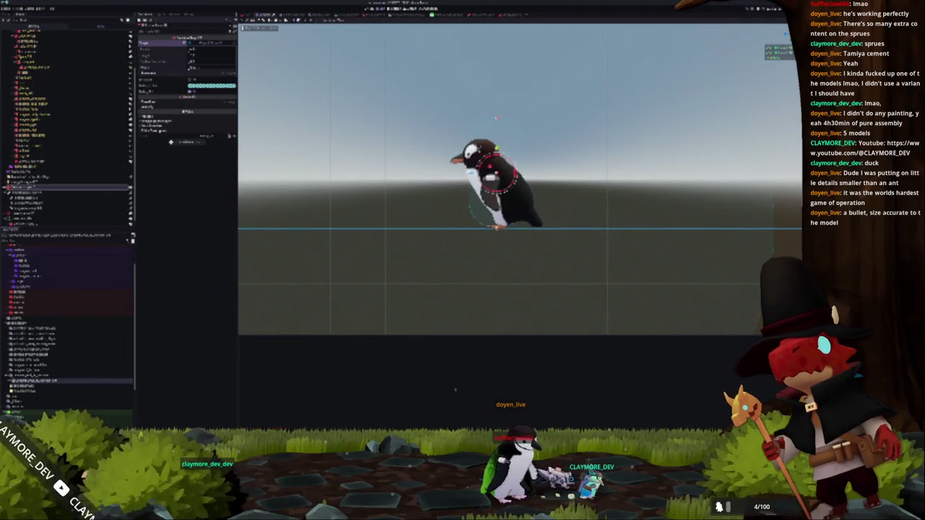
key("F5")
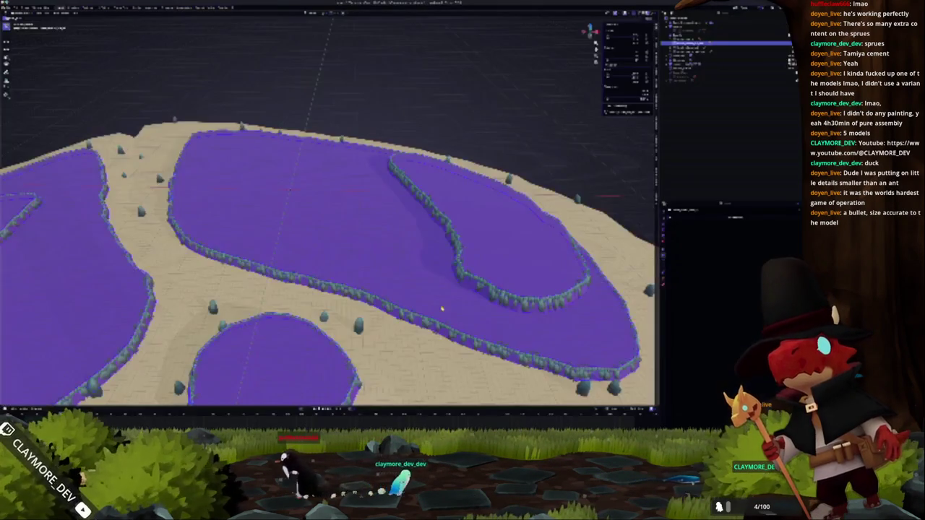
scroll(442, 310, "down", 5)
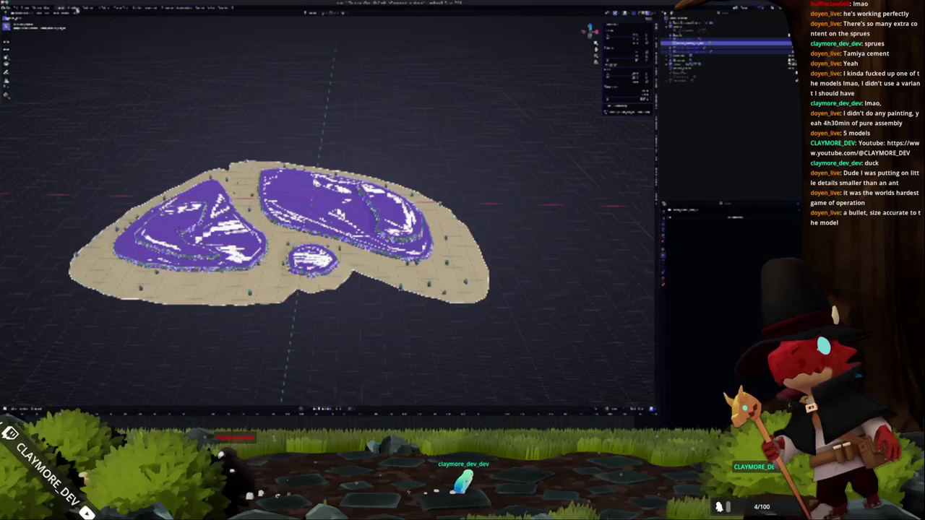
Export the terrain over the existing file a second time
left_click(7, 8)
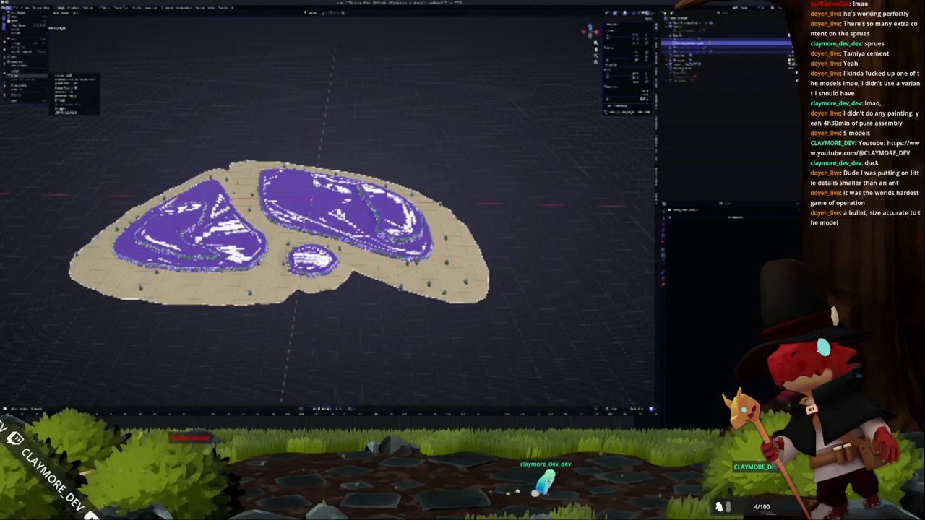
left_click(72, 114)
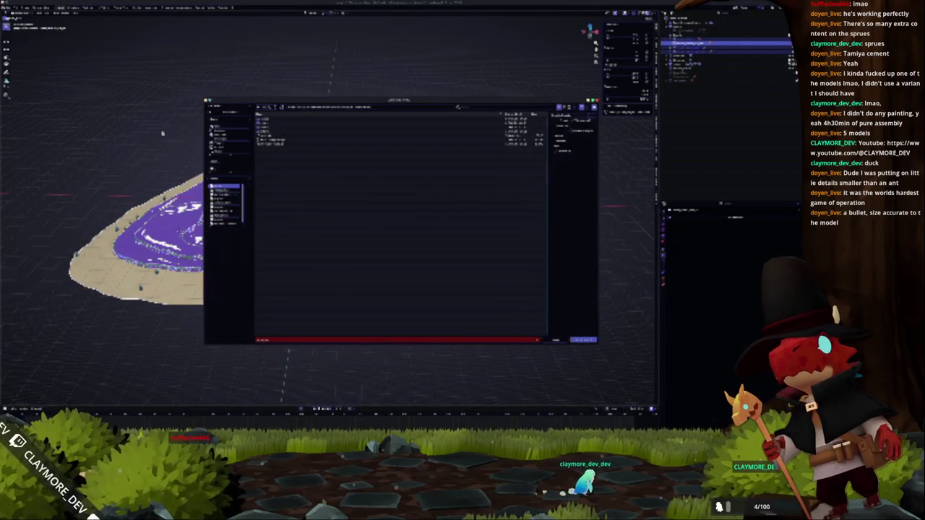
left_click(584, 341)
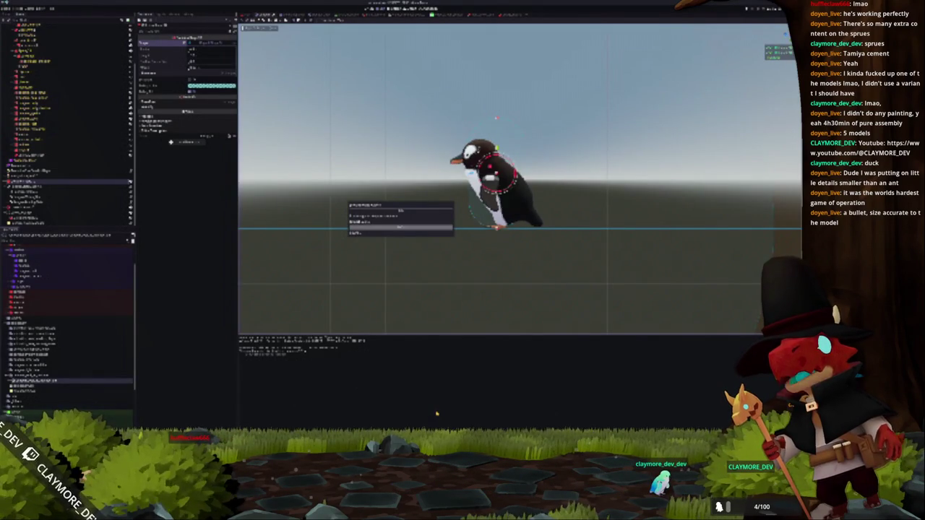
key("alt+Tab")
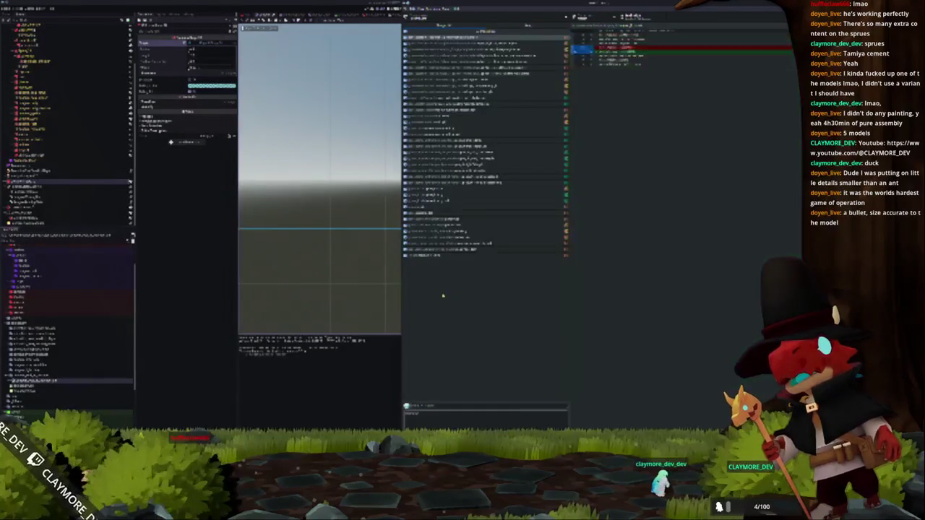
Scroll through a changed file's diff in the Git client, close it, and run the game
left_click(448, 209)
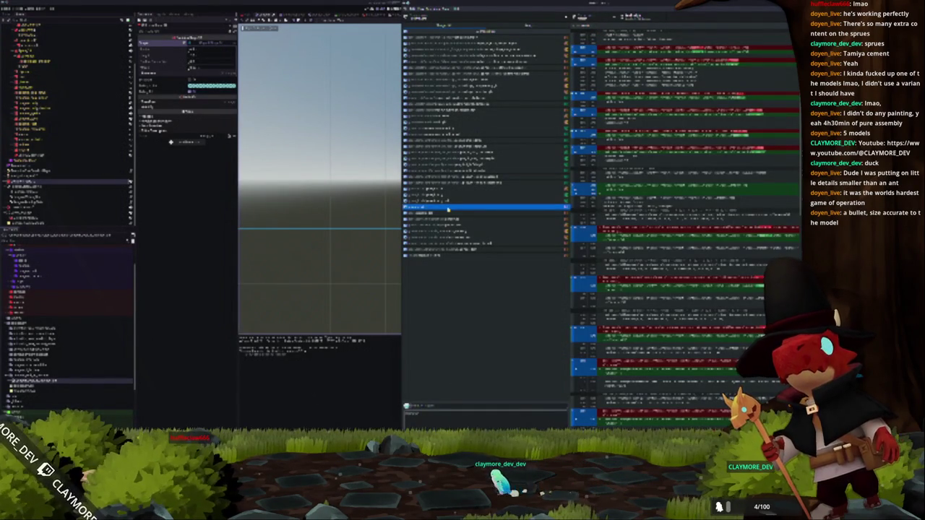
scroll(676, 215, "down", 10)
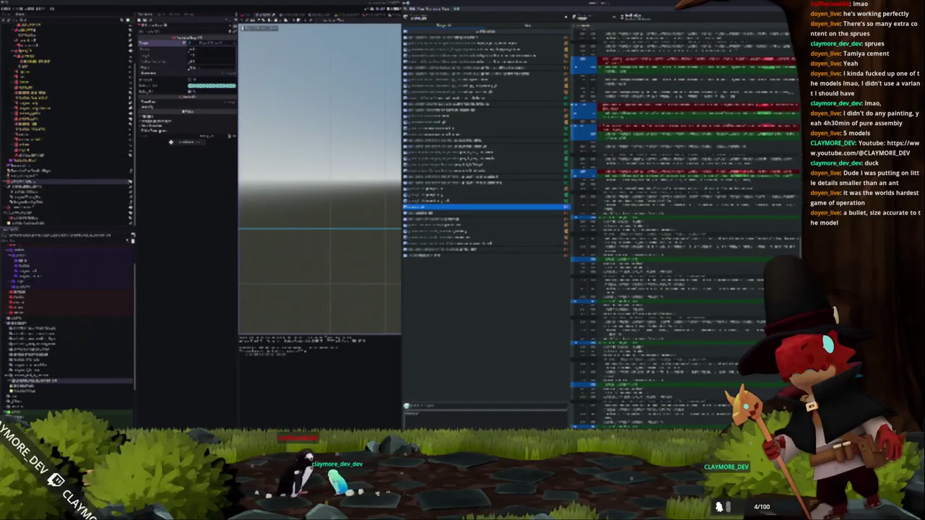
scroll(654, 247, "up", 5)
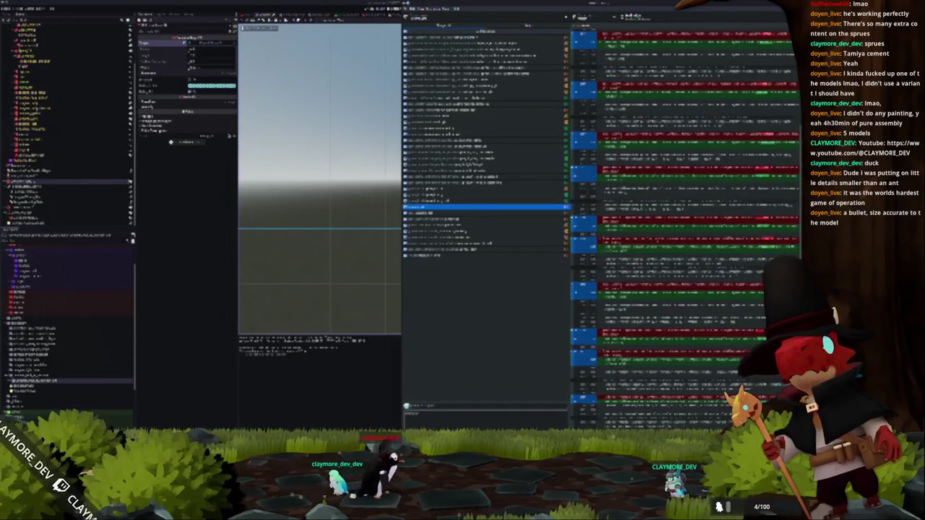
scroll(655, 245, "up", 3)
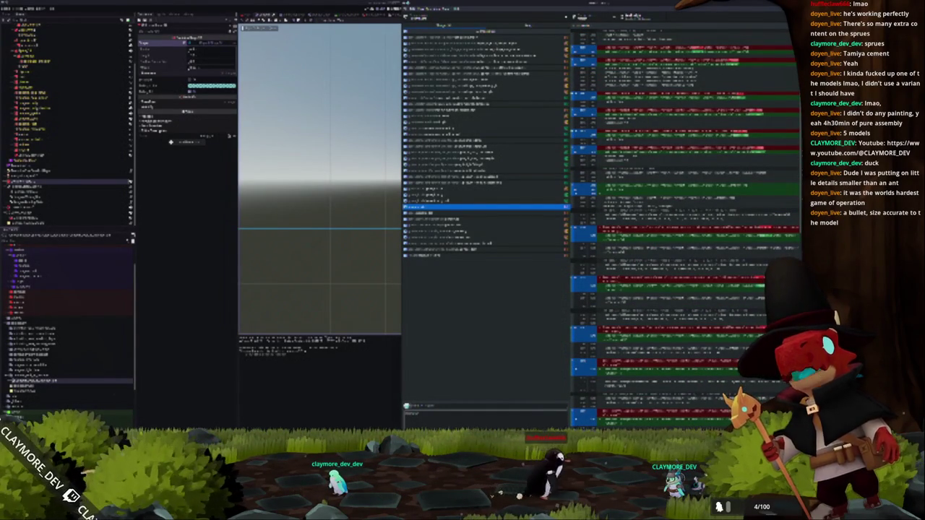
left_click(347, 11)
key("F5")
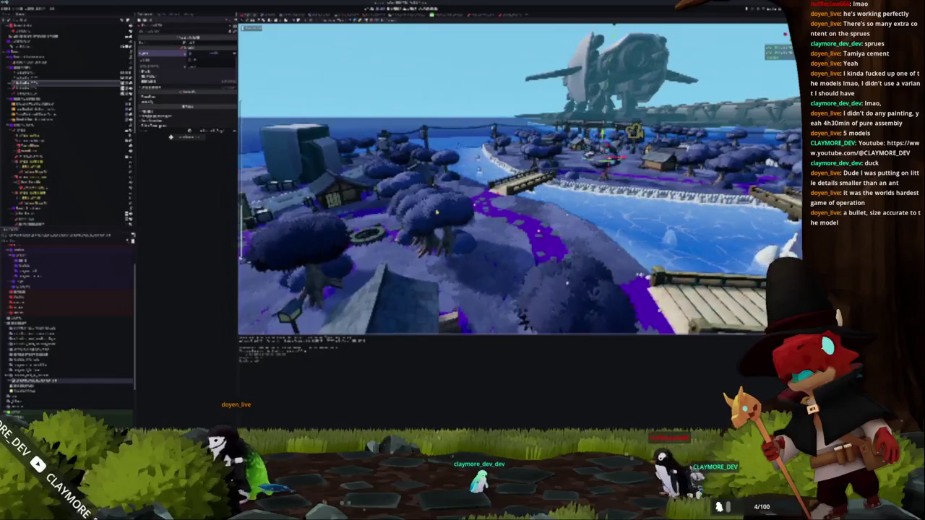
Discard the changed file's modifications in the Git client and accept Godot's prompt
key("alt+Tab")
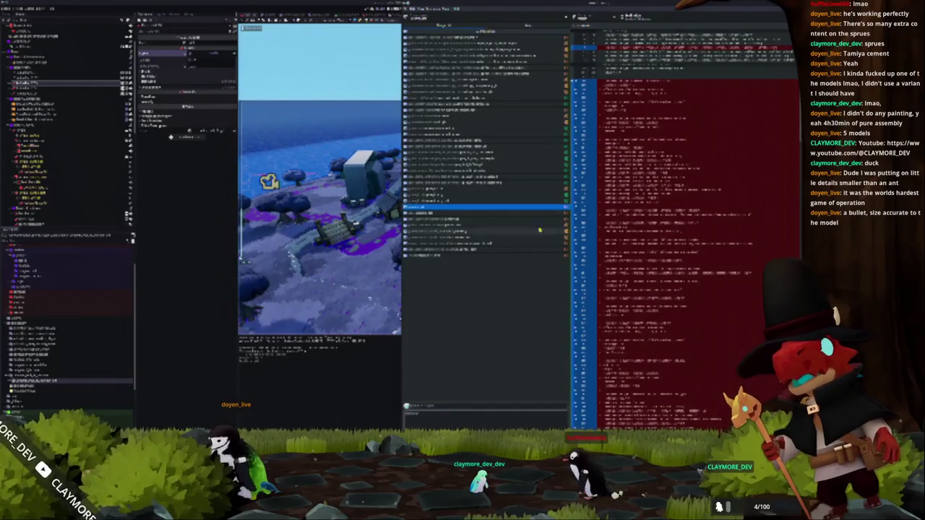
right_click(458, 208)
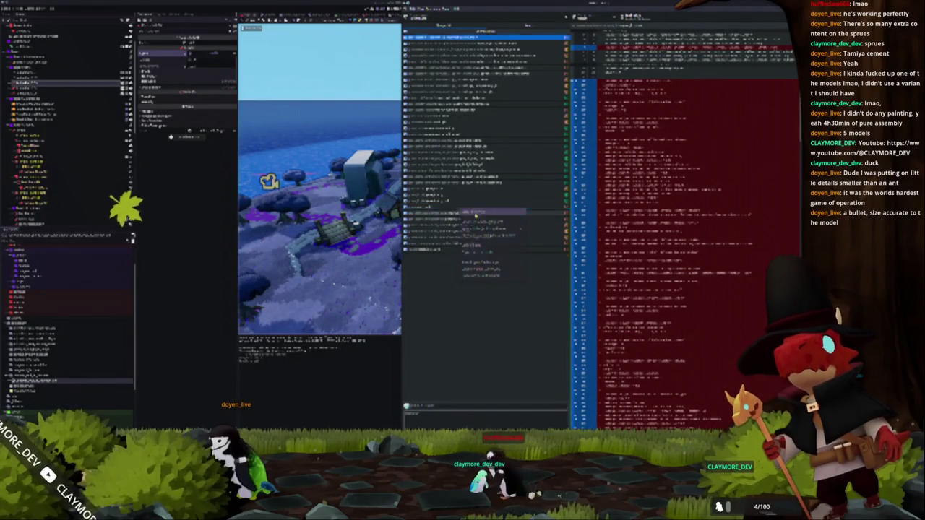
left_click(470, 212)
key("alt+Tab")
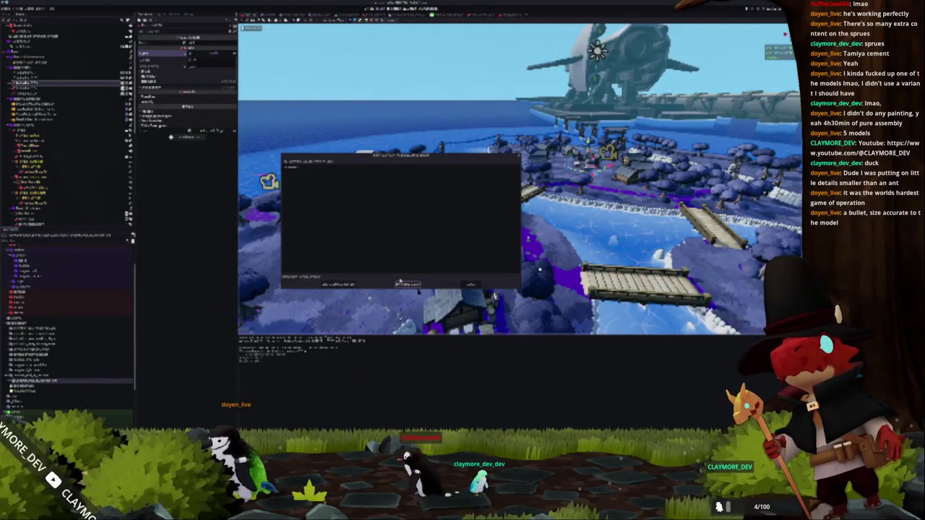
left_click(418, 286)
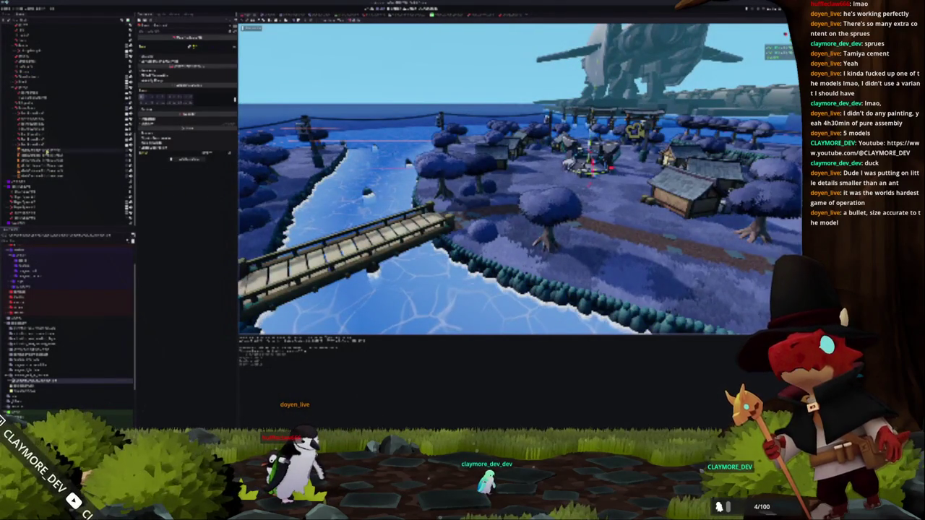
Select a block of scene nodes and expand a property section in the Inspector
left_click(42, 154)
left_click(41, 174, "shift")
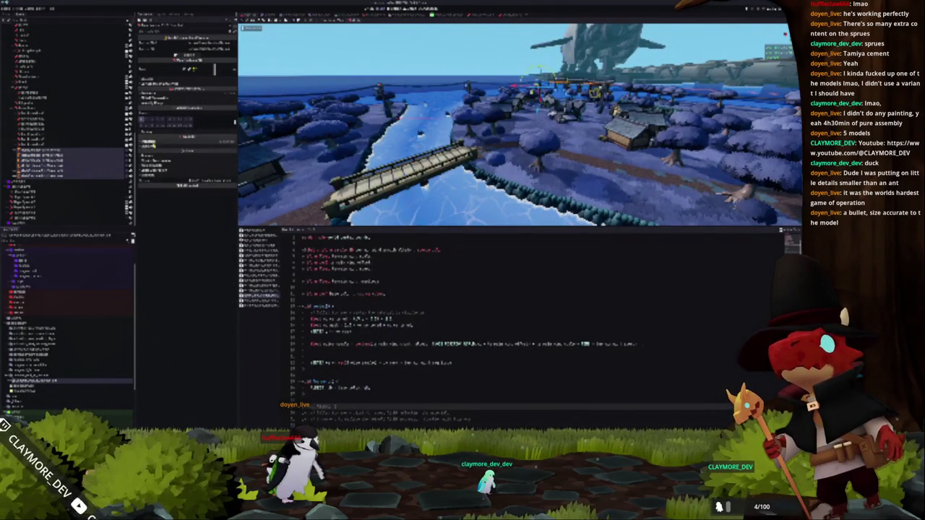
left_click(185, 94)
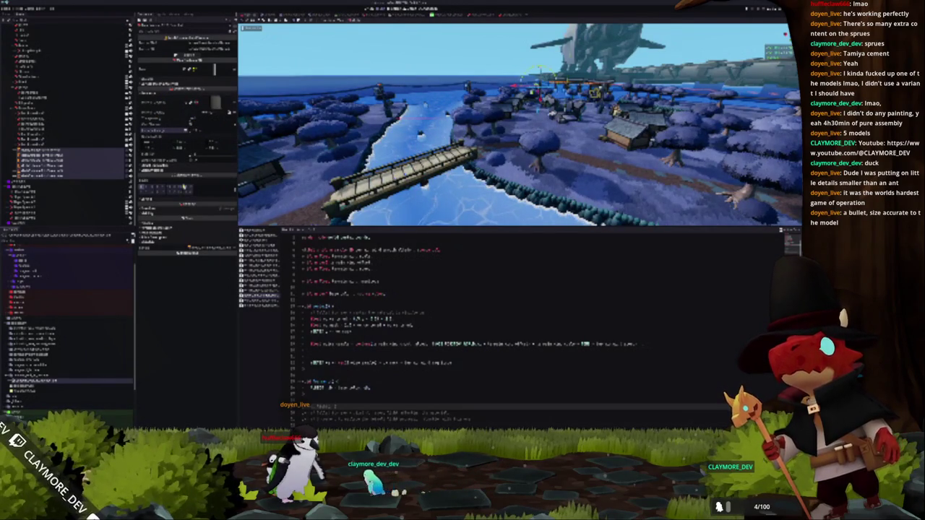
Glance at the pending git changes, then bring the text log window to the front
key("alt+Tab")
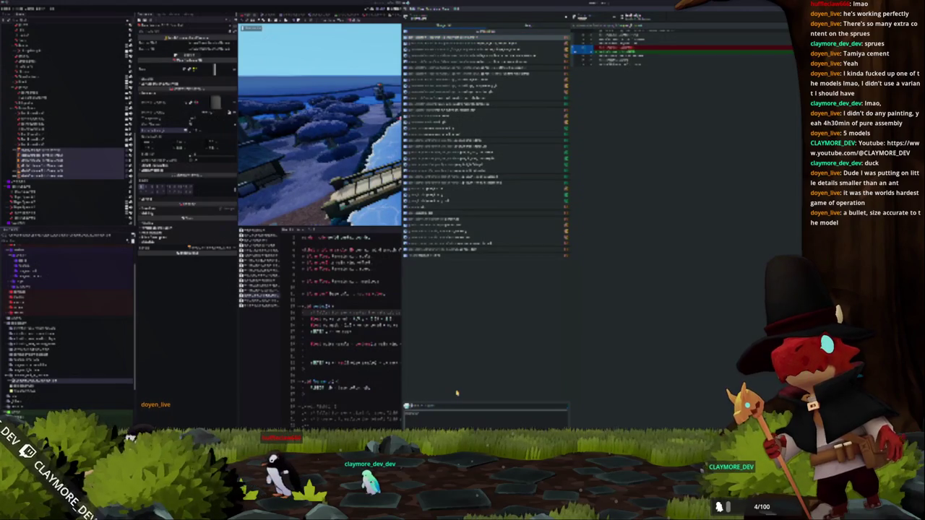
key("alt+Tab")
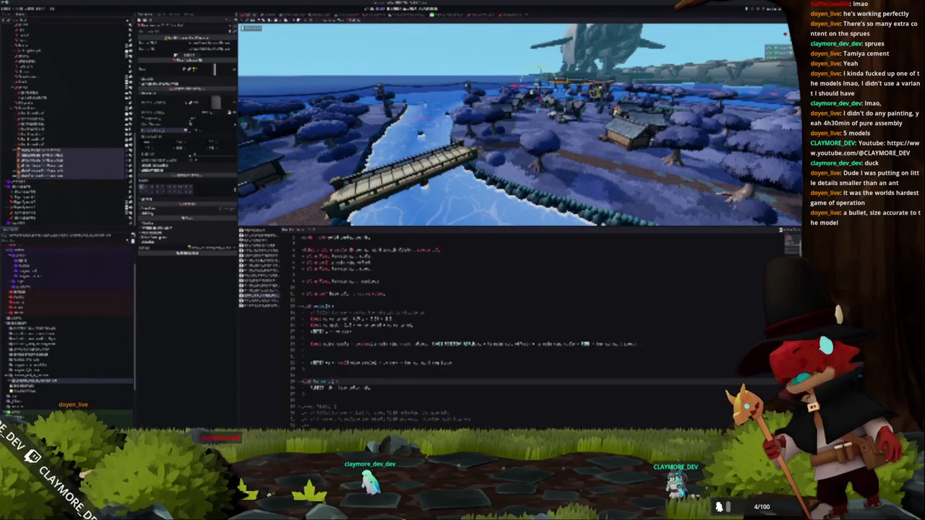
key("alt+Tab")
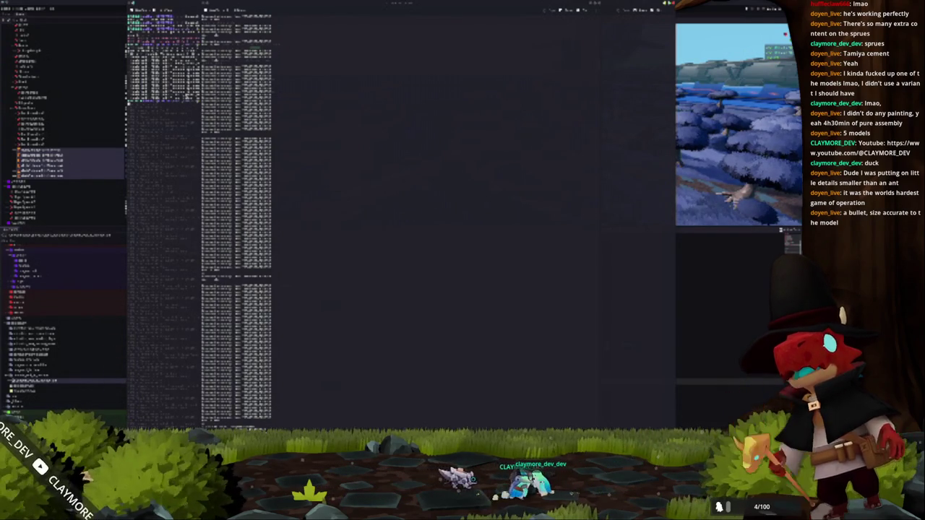
Leave the floating-character test run and close its game window, back to the island terrain
key("alt+Tab")
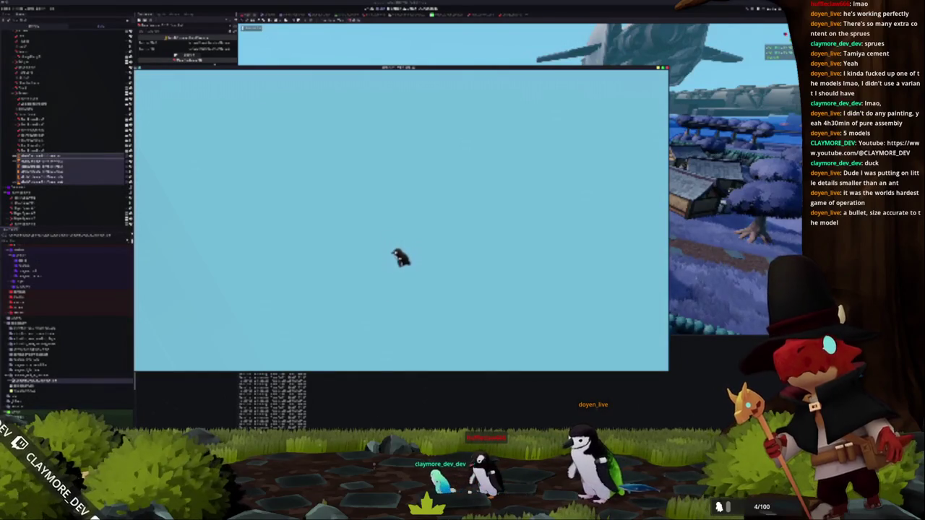
key("Escape")
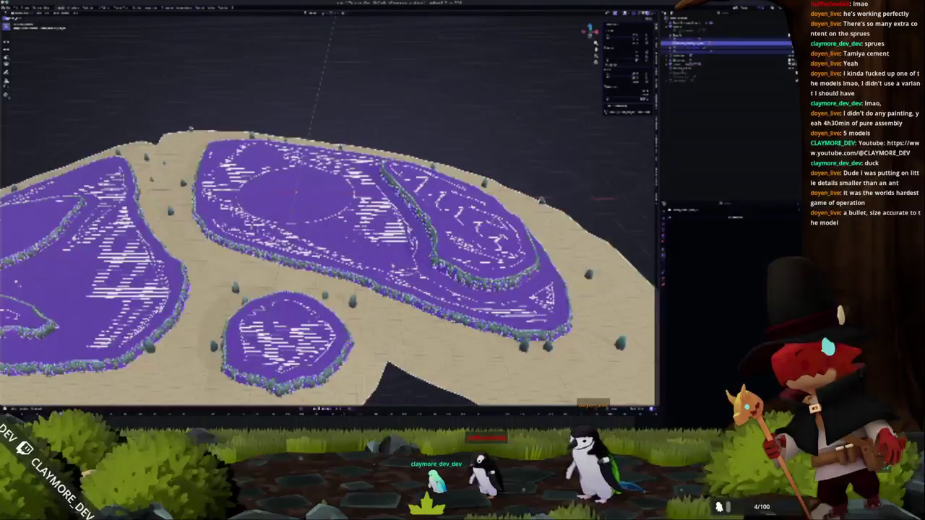
View the island terrain in side ortho, toggling Sculpt mode and zooming out, then open the File menu
key("KP_1")
key("ctrl+Tab")
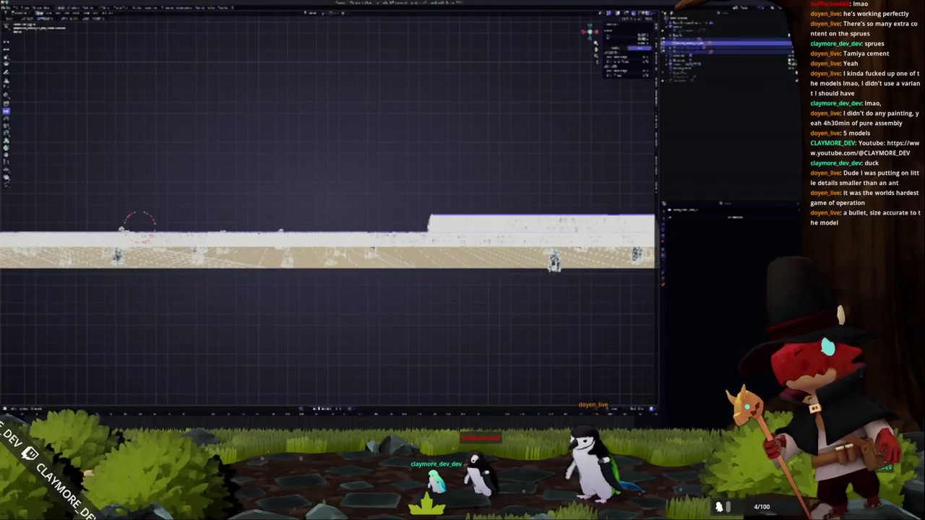
key("ctrl+Tab")
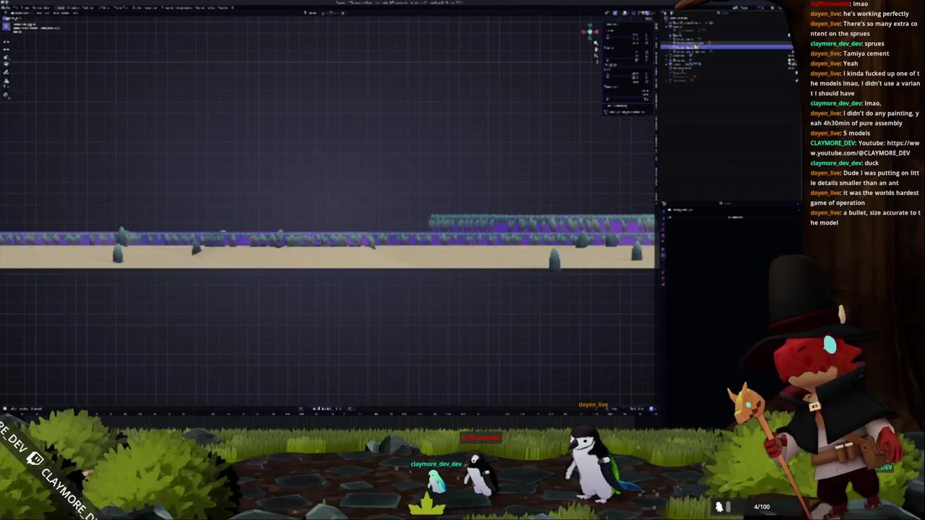
key("ctrl+Tab")
scroll(144, 224, "up", 2)
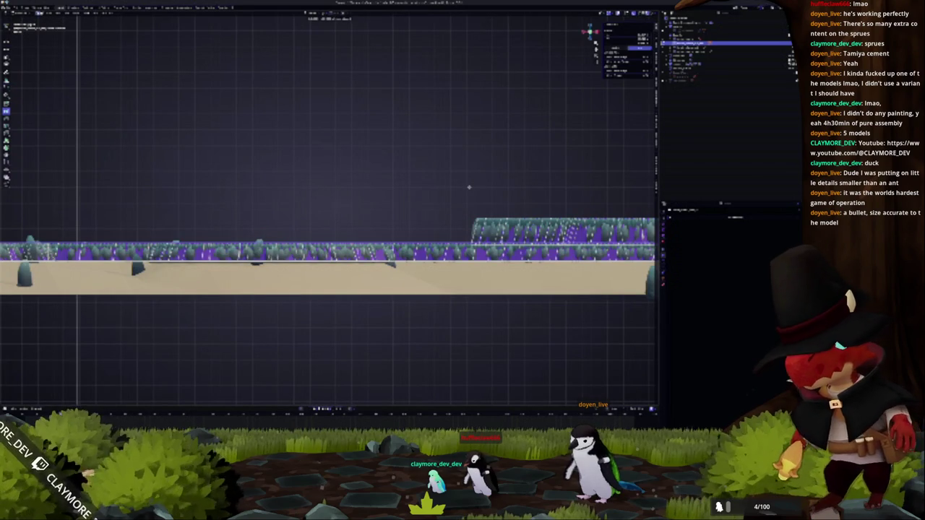
key("ctrl+Tab")
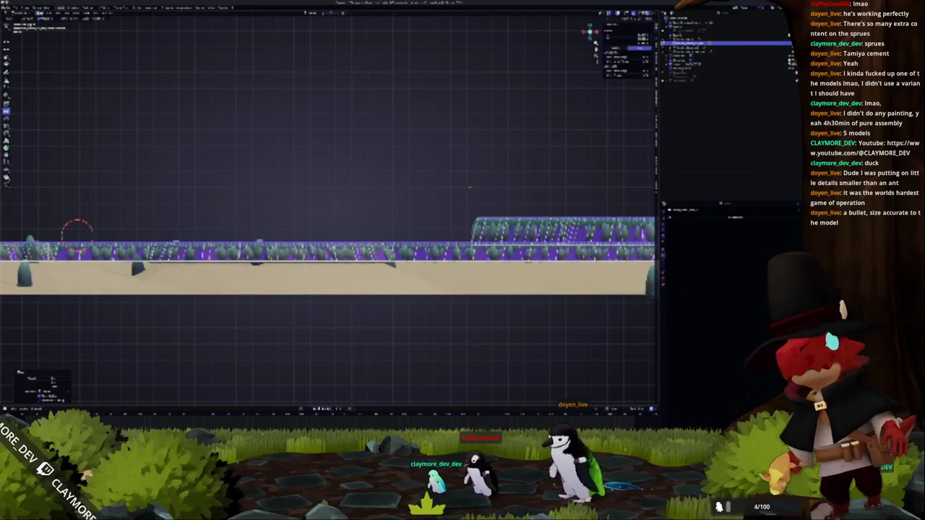
scroll(77, 232, "down", 3)
key("ctrl+Tab")
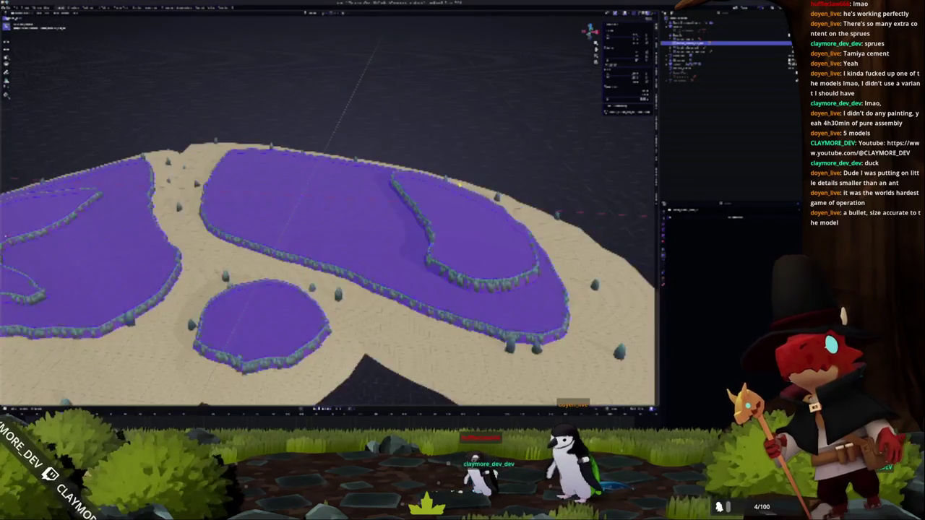
scroll(460, 185, "down", 4)
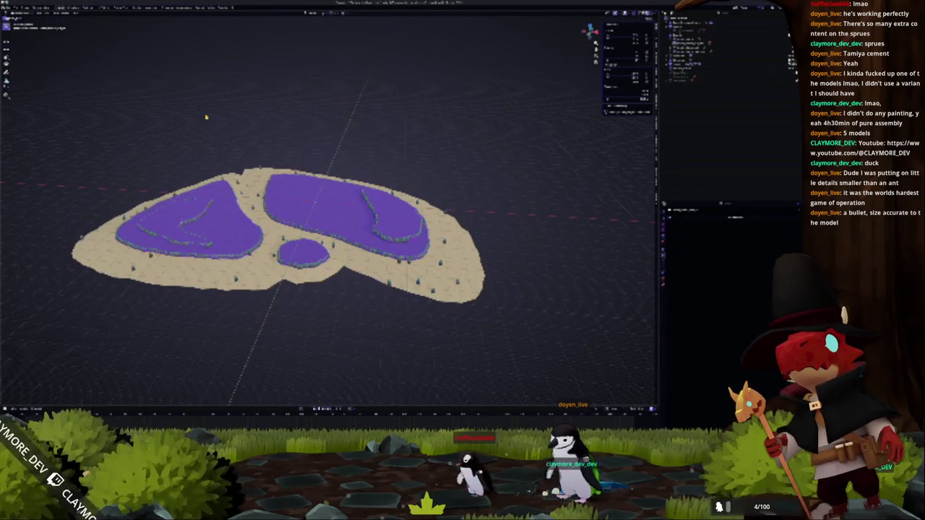
left_click(12, 9)
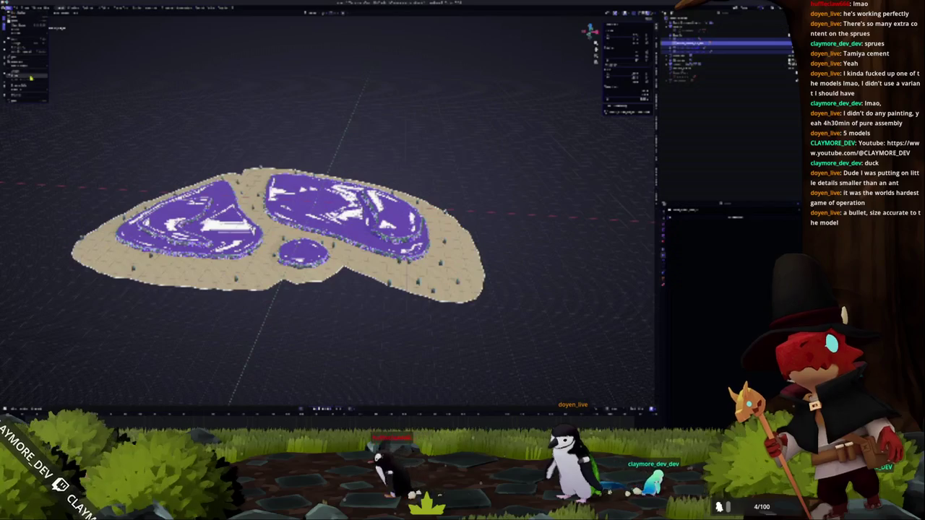
Export the island terrain through File > Export, overwriting the existing terrain model file
mouse_move(31, 77)
left_click(72, 113)
left_click(325, 136)
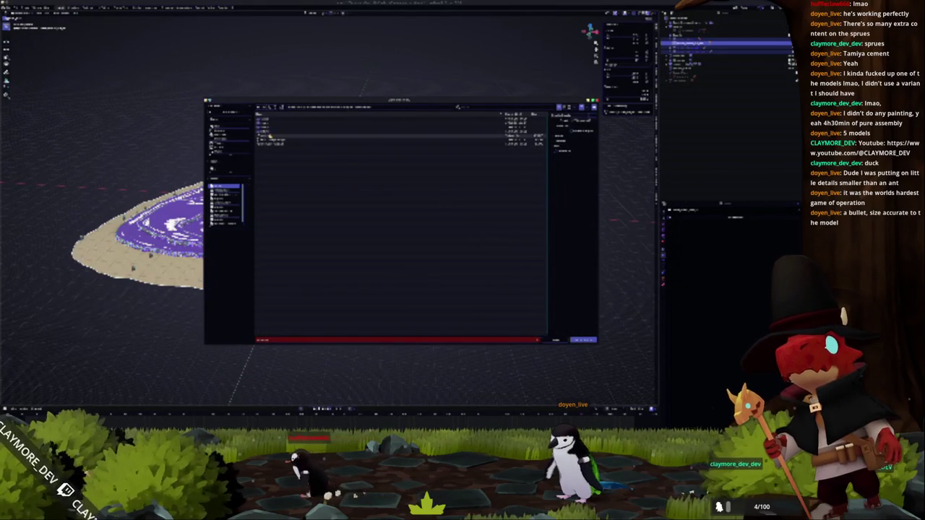
left_click(582, 341)
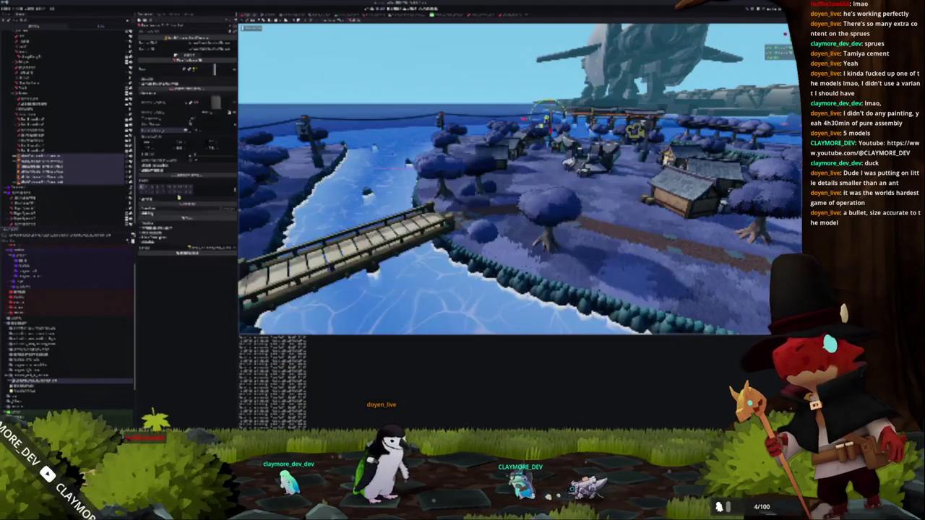
Select the scene's top node and switch to the other scene, the empty grid
left_click(48, 34)
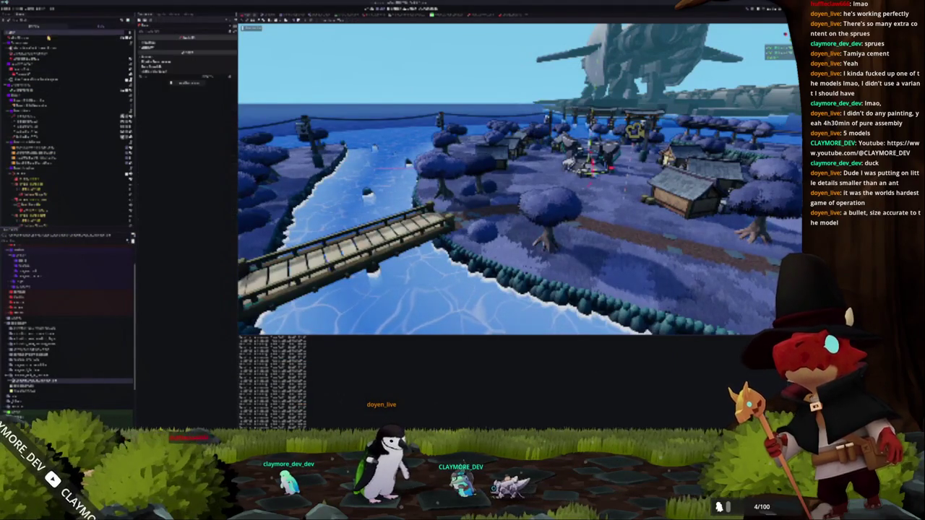
key("ctrl+Tab")
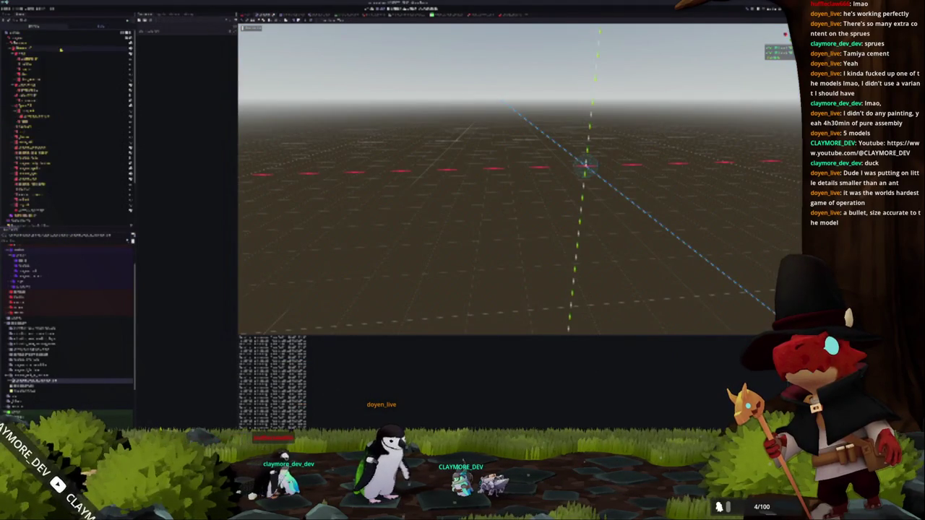
Select the root node, expand its Inspector property sections, and run the project with F5
left_click(58, 34)
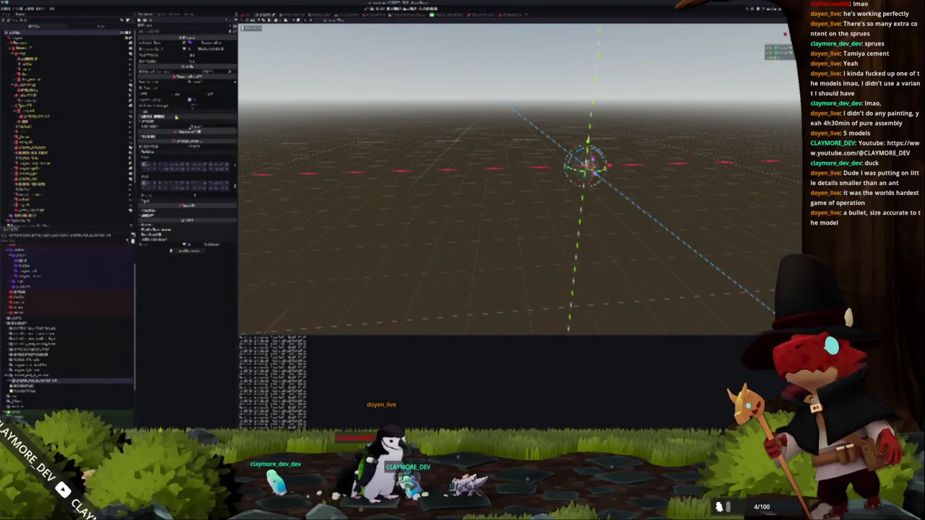
left_click(176, 116)
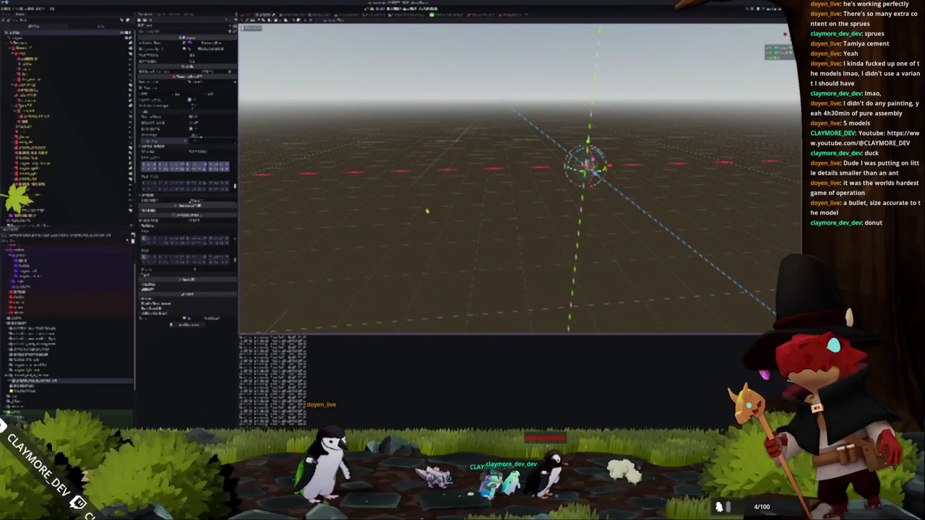
key("F5")
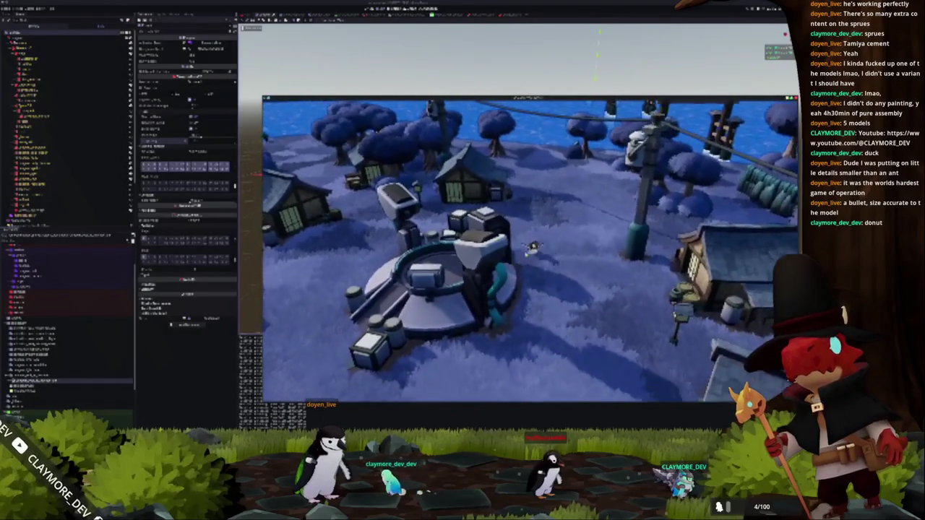
Walk the character south through the village to the river shore and along the shoreline
key("s")
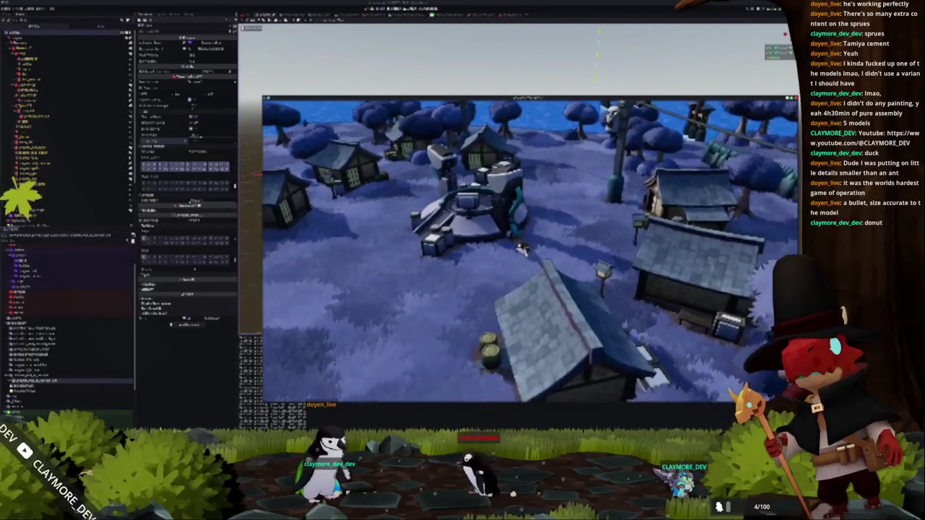
key("s")
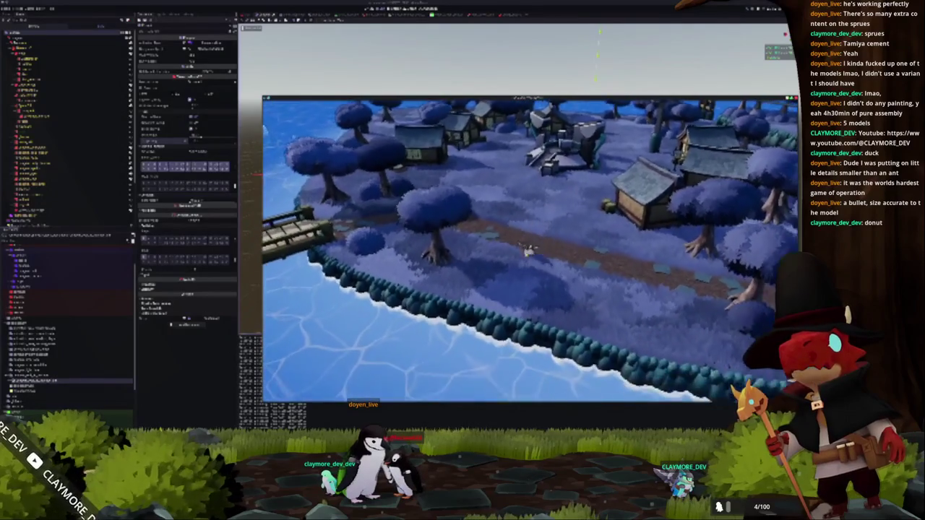
key("s")
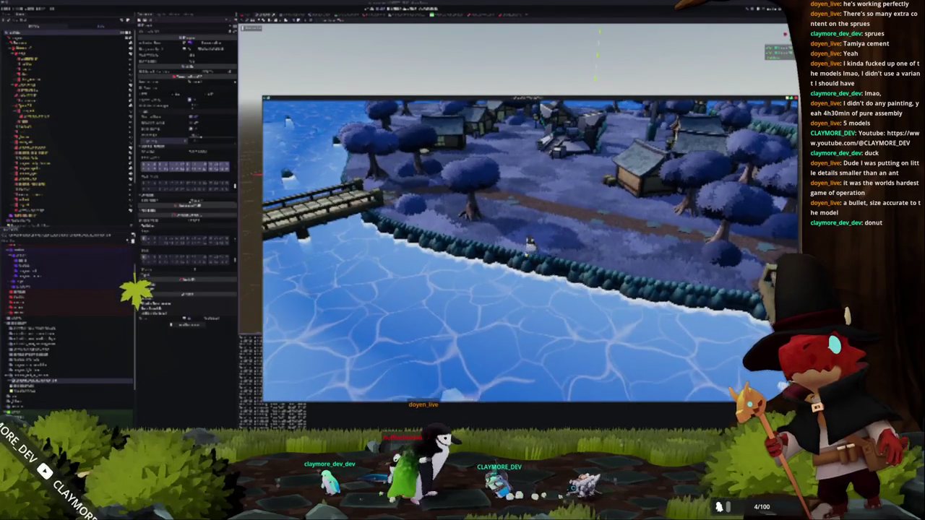
key("w")
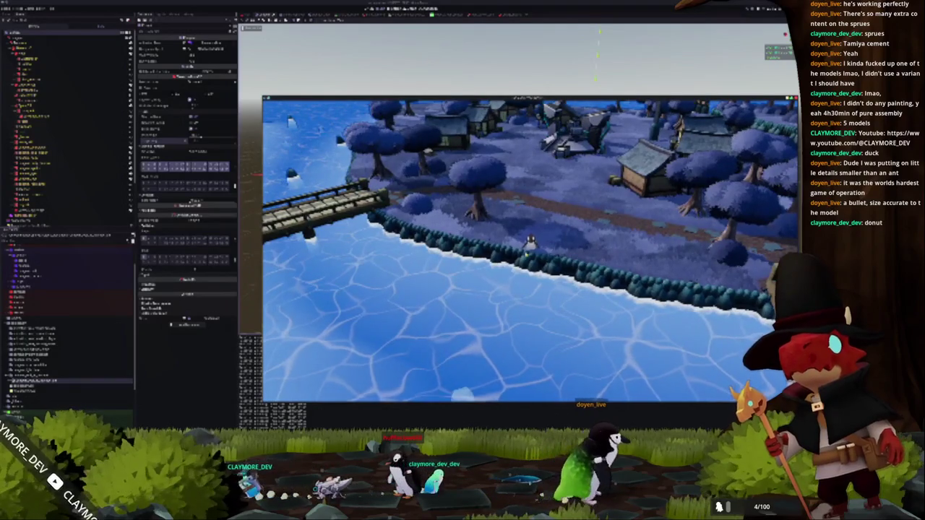
key("s")
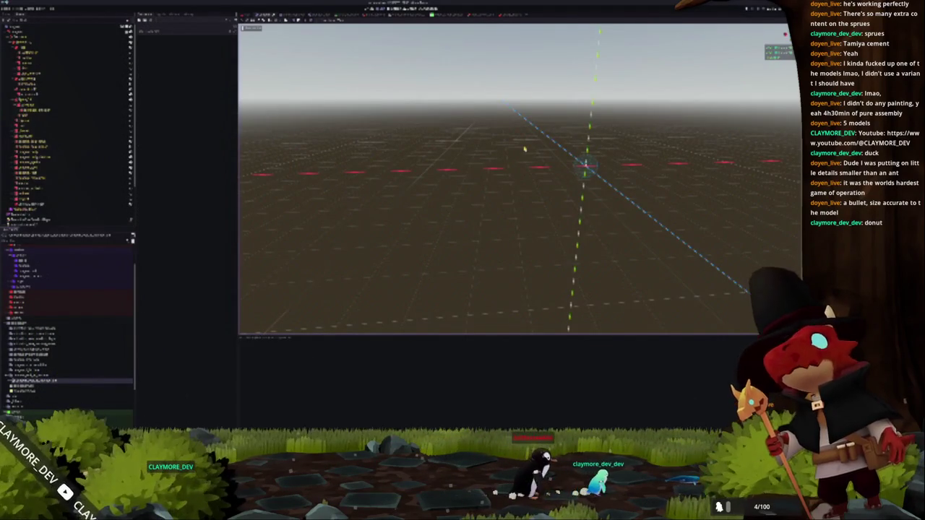
Relaunch the game with F5 to test walking along the tree-lined coast
key("F5")
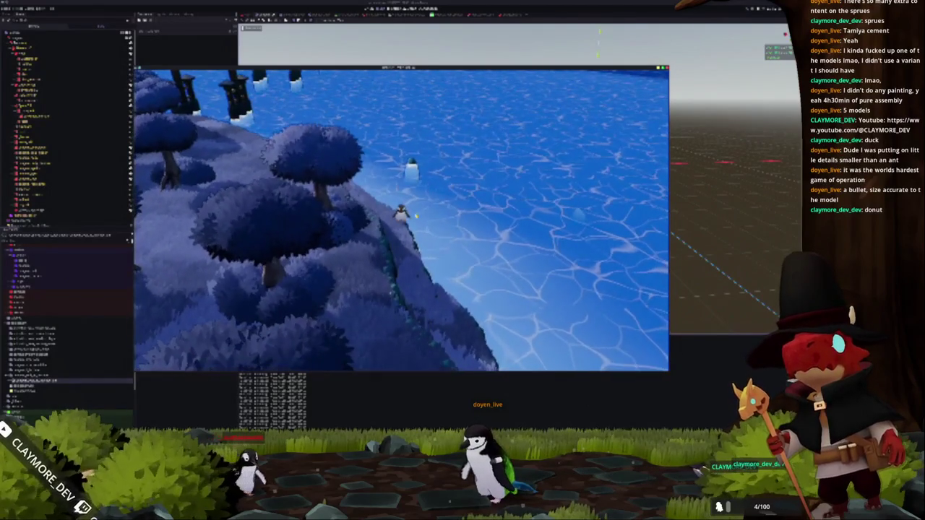
Stop the game with F8 and select two nodes in the Scene dock to inspect their properties
key("F8")
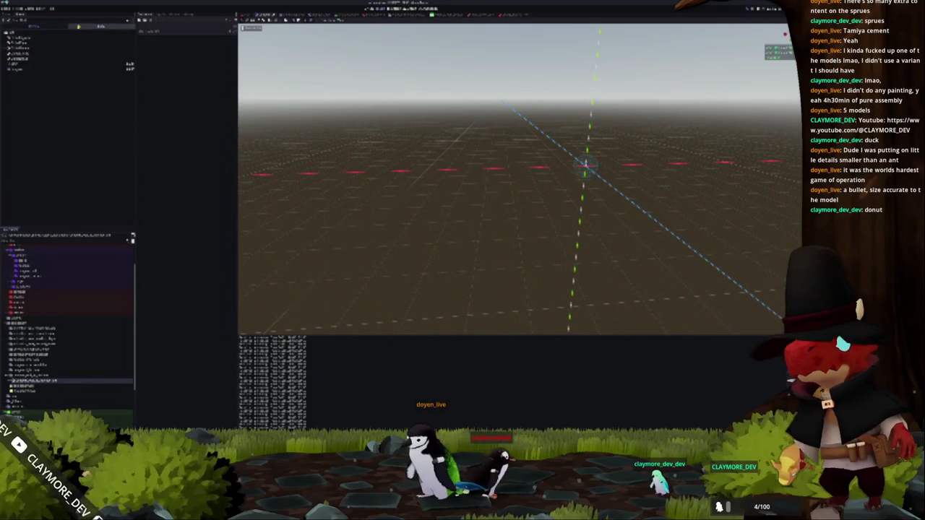
left_click(31, 34)
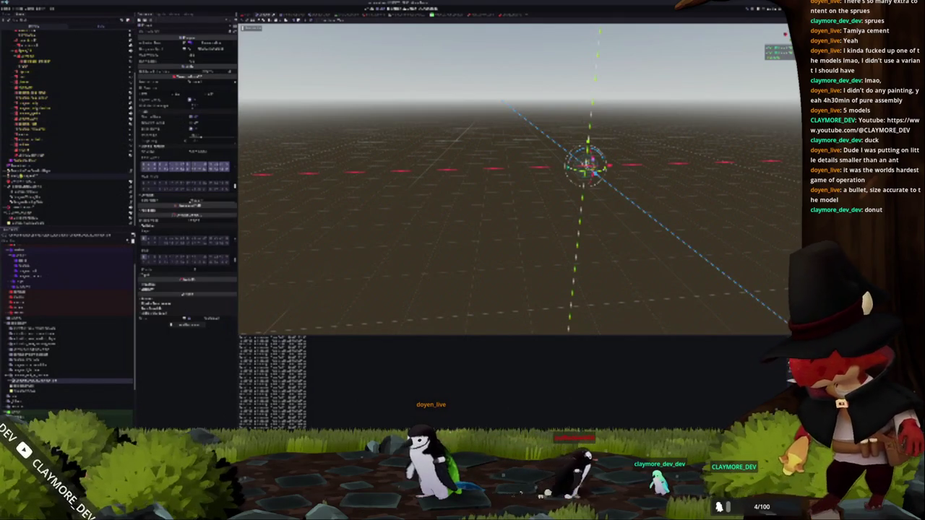
left_click(65, 182)
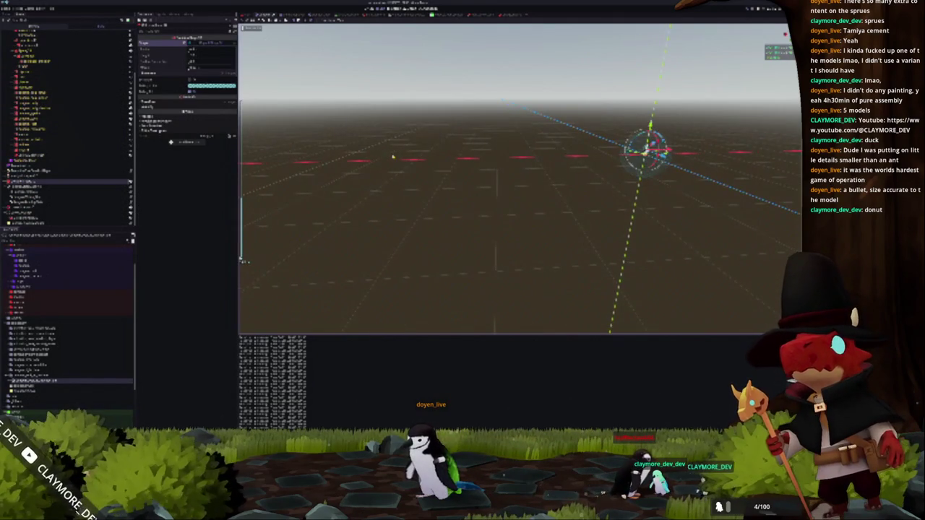
Frame the selected penguin in front view and pick a different value from its property dropdown
key("KP_1")
key("f")
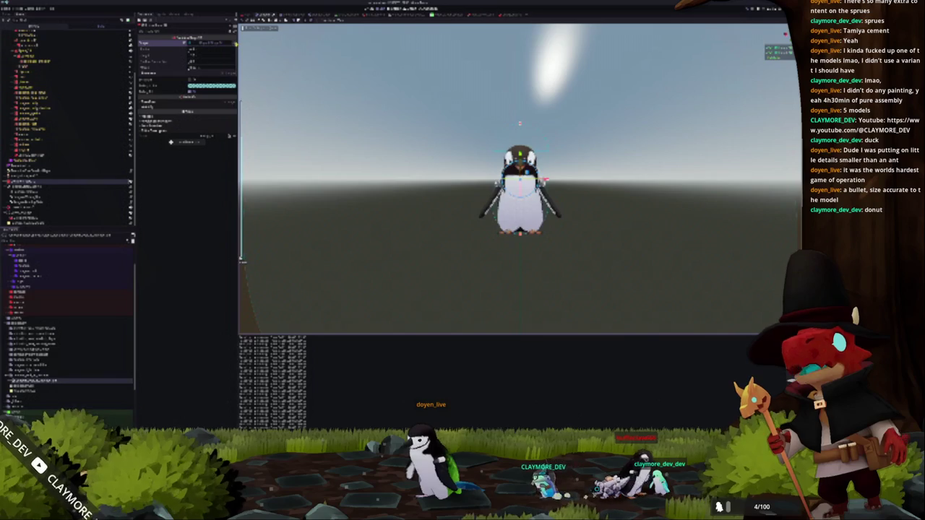
left_click(211, 43)
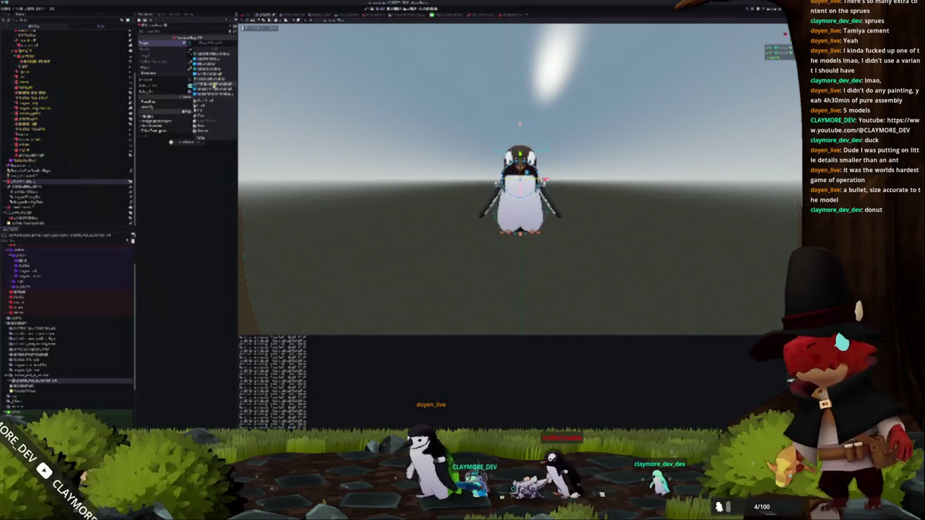
left_click(211, 73)
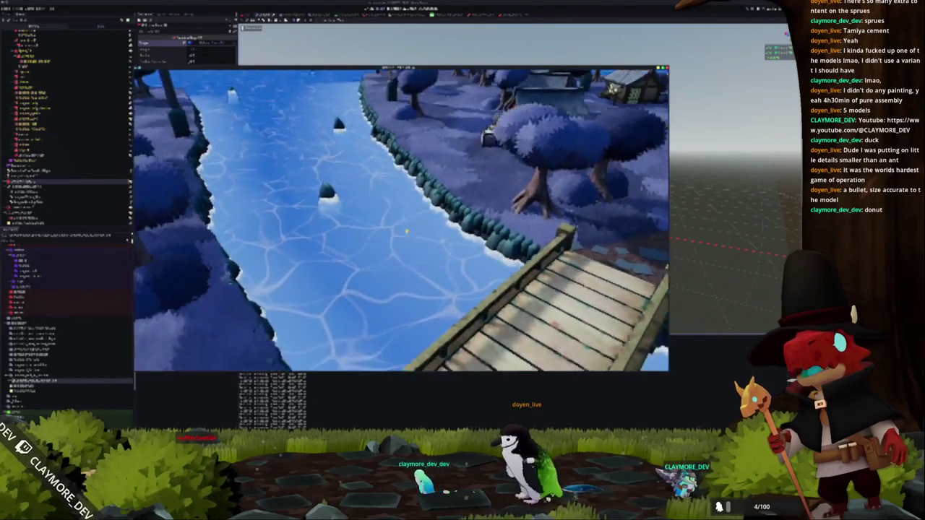
Stop the river test run with F8, returning to the penguin in the 3D view
key("F8")
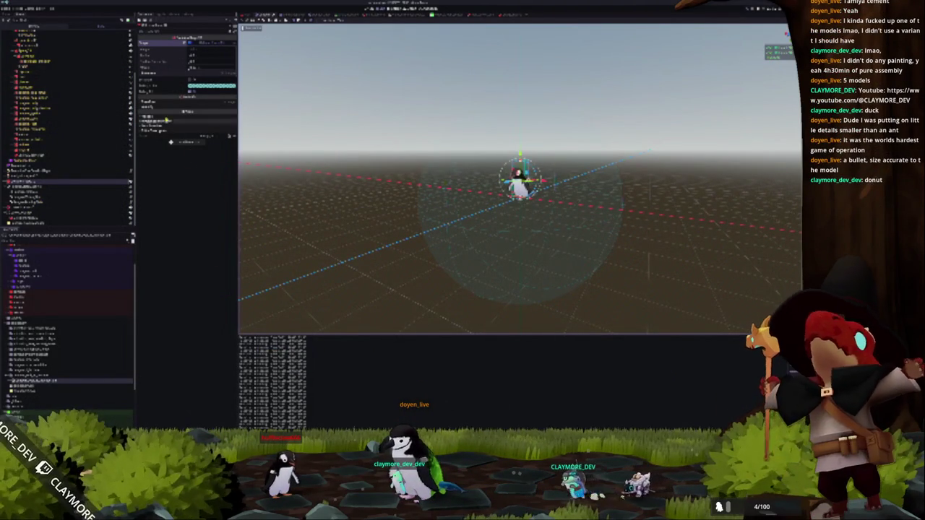
Select the node boxed around the penguin and expand its property groups in the Inspector
scroll(72, 108, "up", 3)
left_click(71, 34)
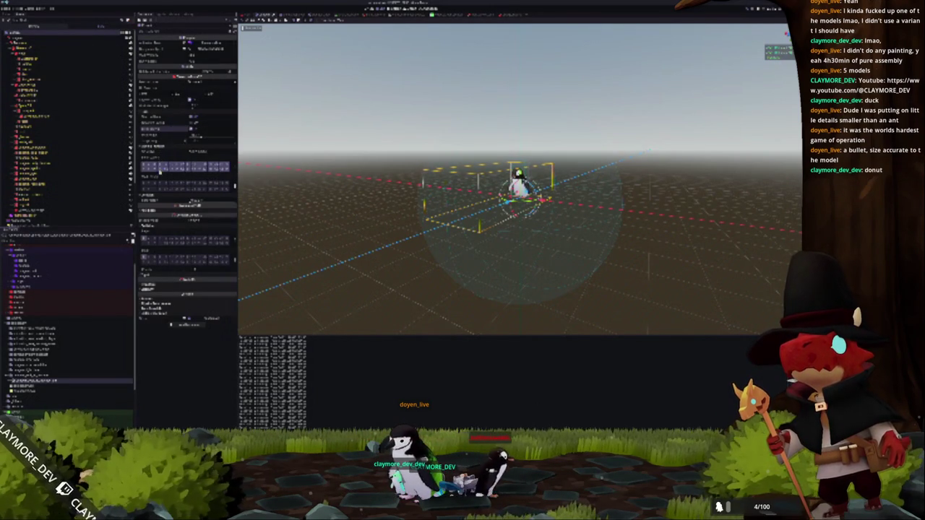
left_click(160, 211)
left_click(161, 211)
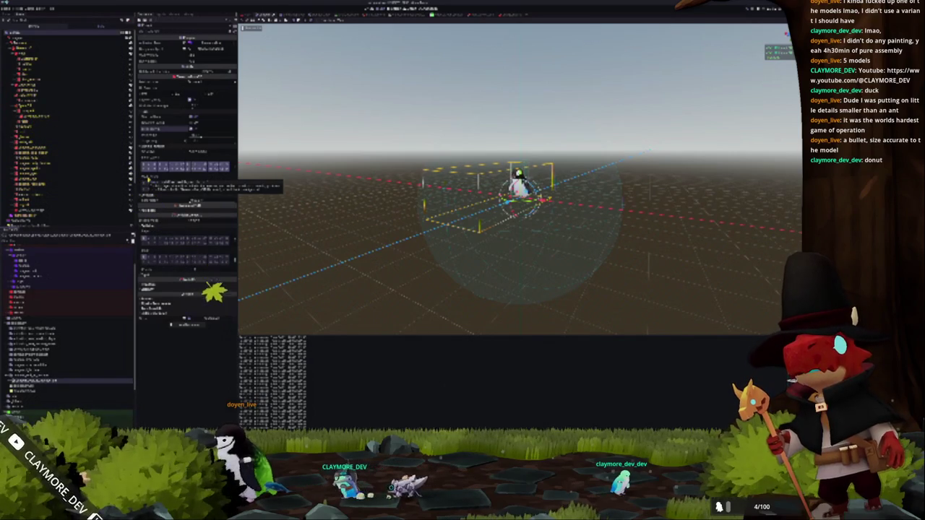
left_click(154, 148)
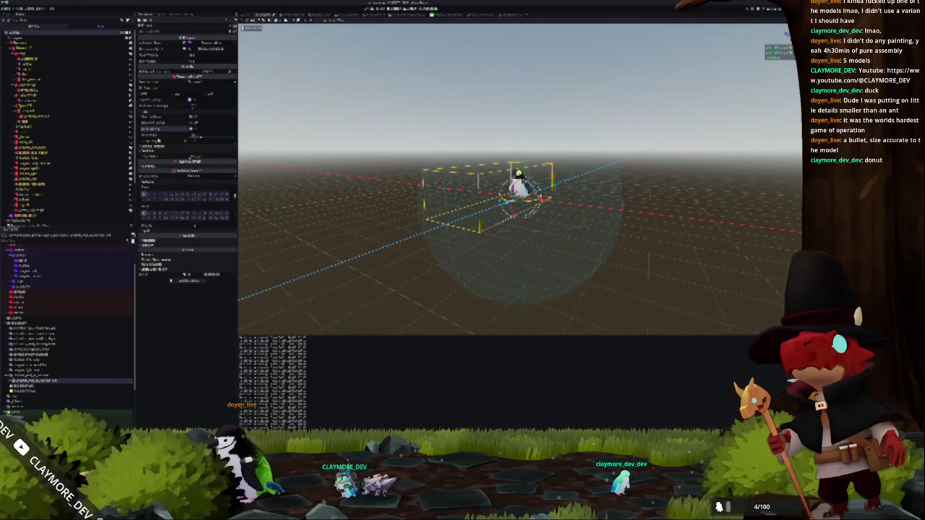
left_click(157, 169)
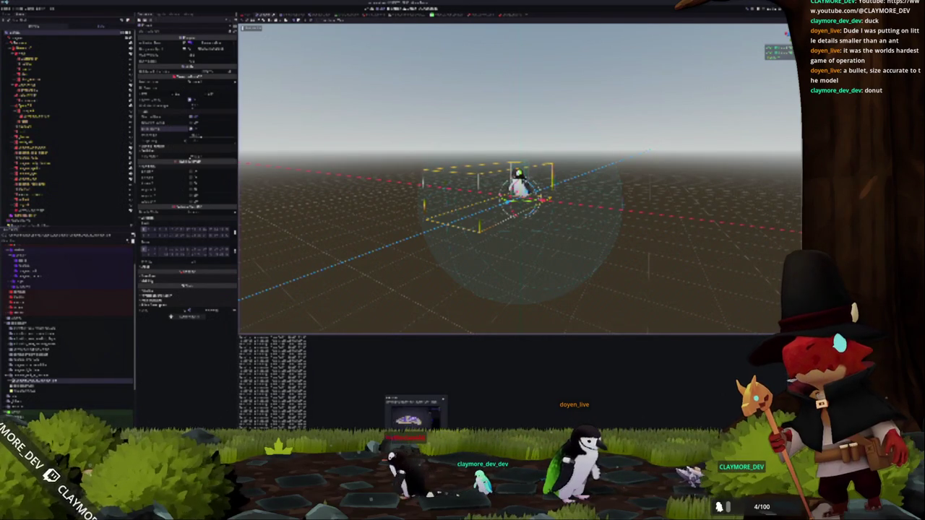
Orbit the terrain with numpad views around the purple plateaus and sand paths
key("KP_1")
scroll(431, 216, "up", 5)
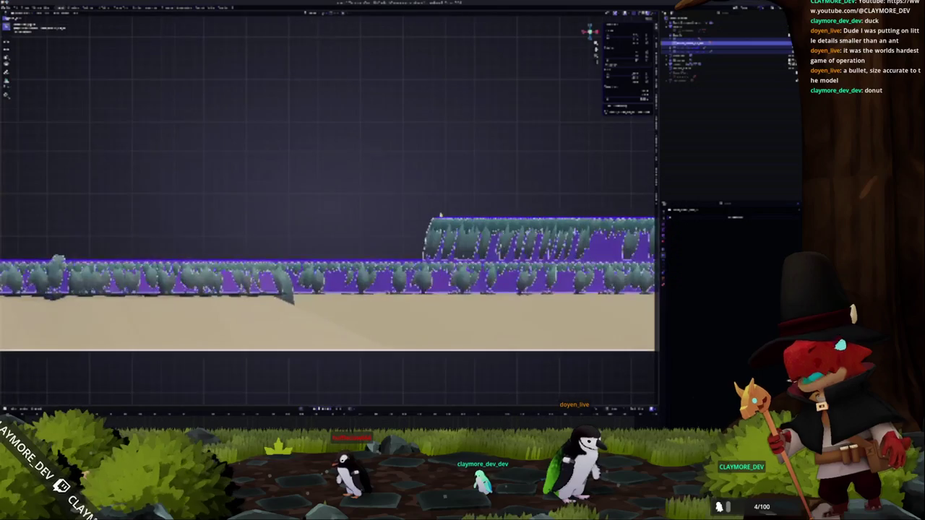
key("KP_4")
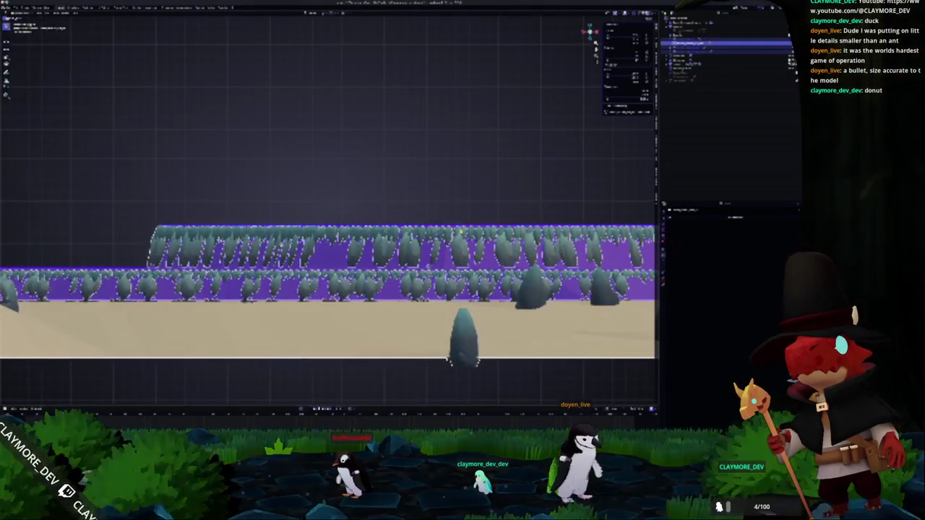
key("KP_8")
key("KP_8")
key("KP_8")
key("KP_2")
key("KP_2")
key("KP_2")
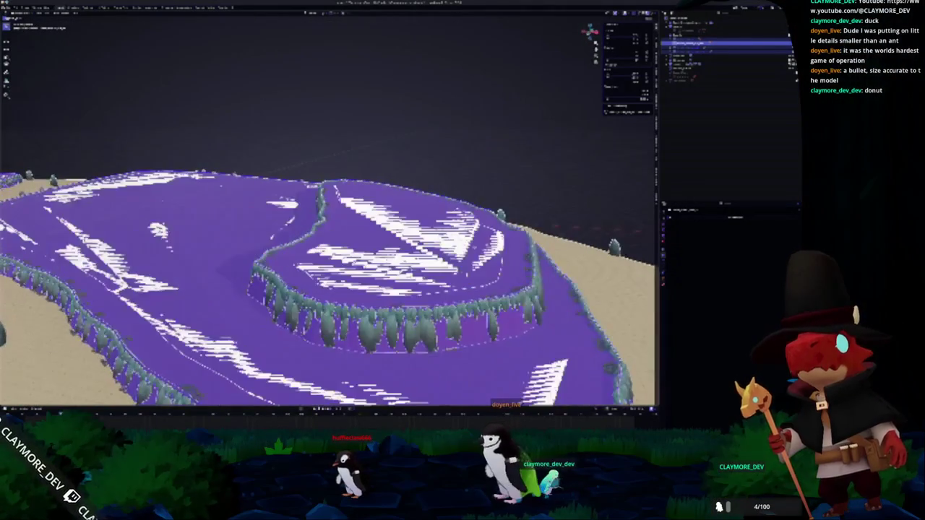
key("KP_4")
key("KP_4")
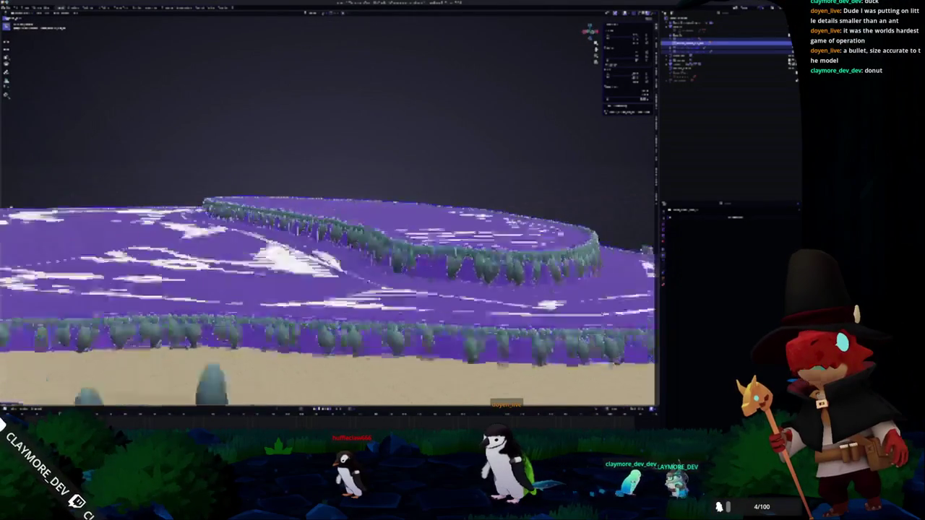
key("KP_4")
key("KP_4")
key("KP_4")
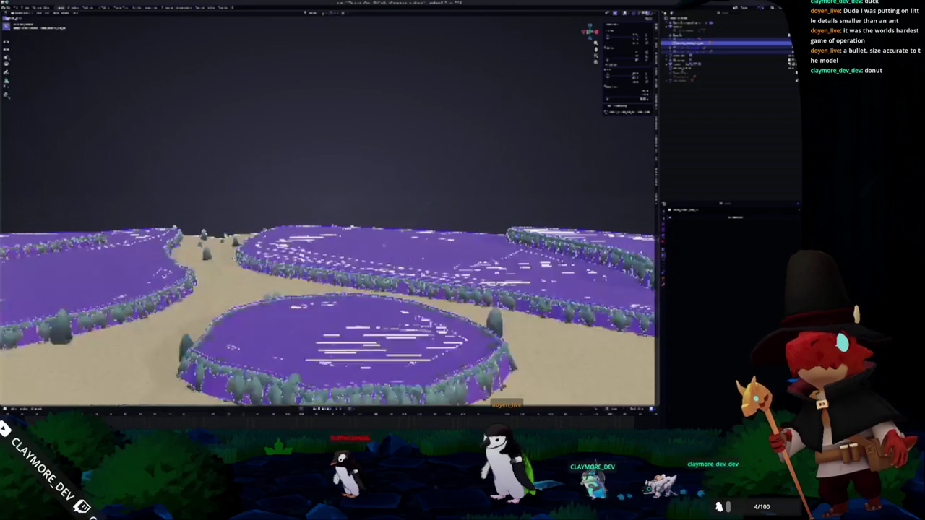
key("KP_4")
key("KP_4")
key("KP_4")
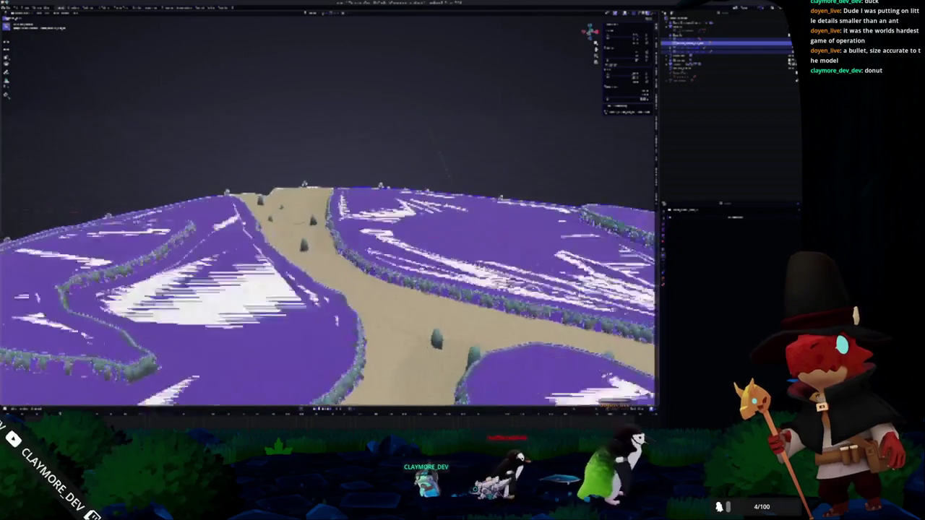
Toggle Edit Mode on the terrain mesh and inspect it from an orthographic side view
key("Tab")
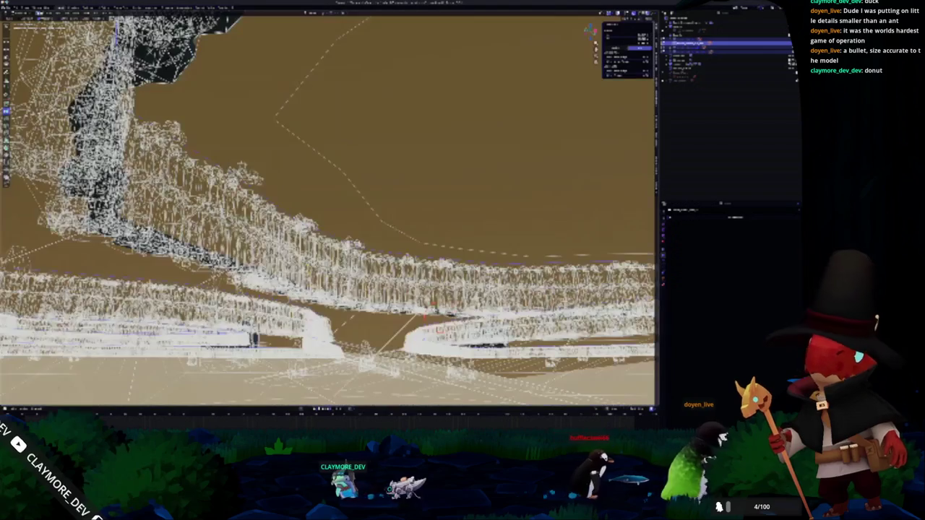
key("Tab")
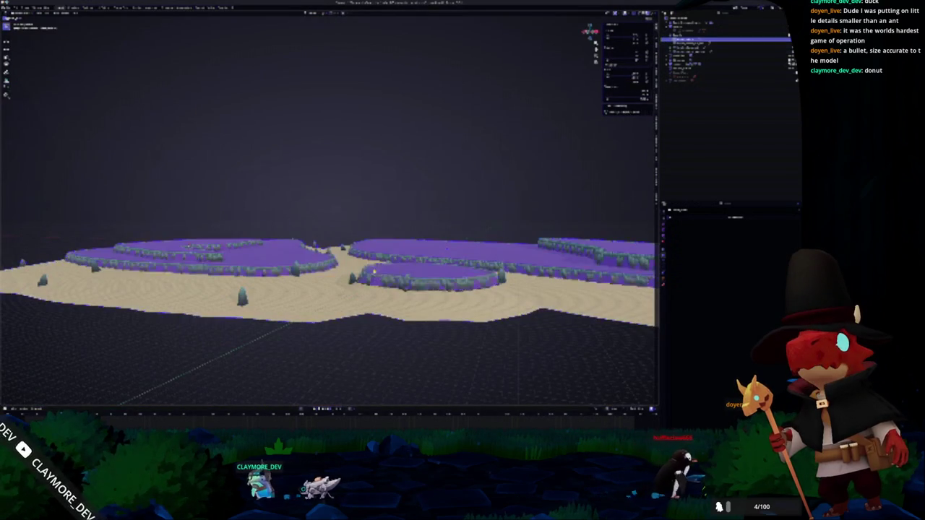
key("KP_1")
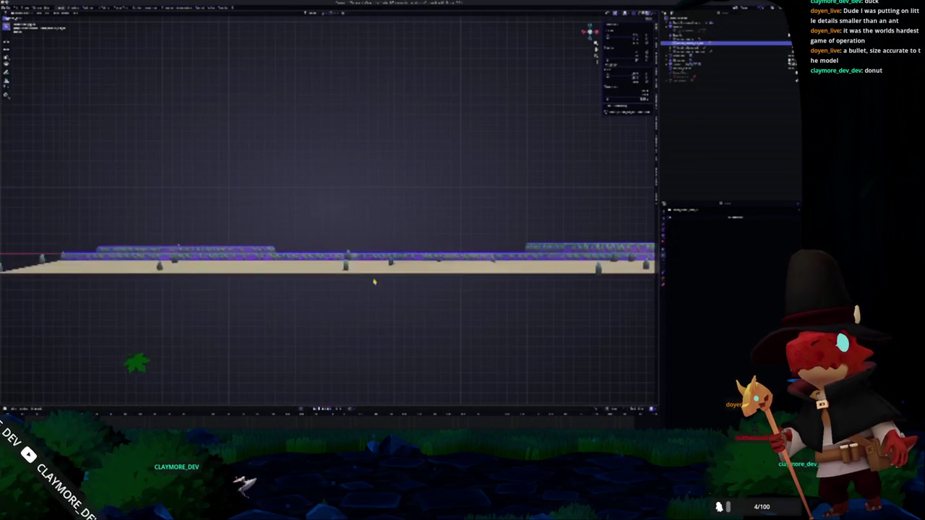
scroll(374, 281, "up", 3)
key("Tab")
scroll(347, 131, "up", 2)
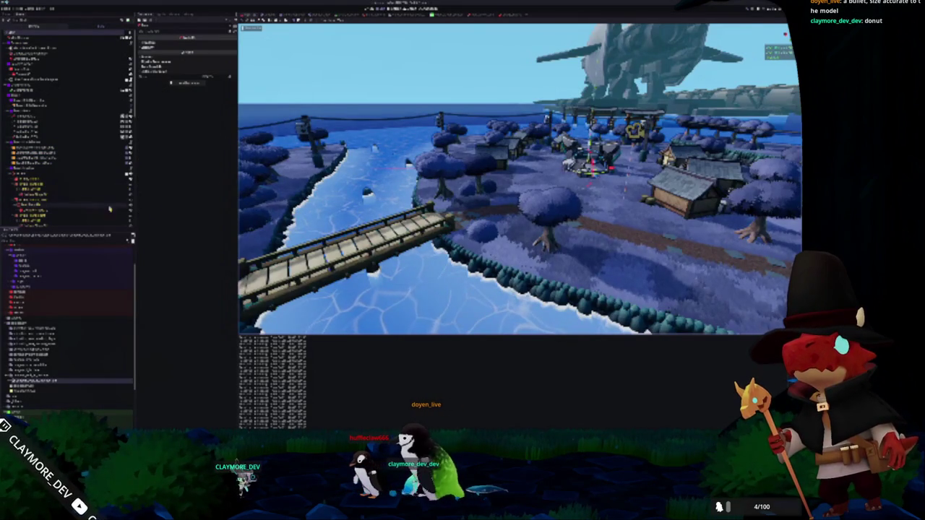
Select the riverbank terrain node in the Scene dock
left_click(98, 216)
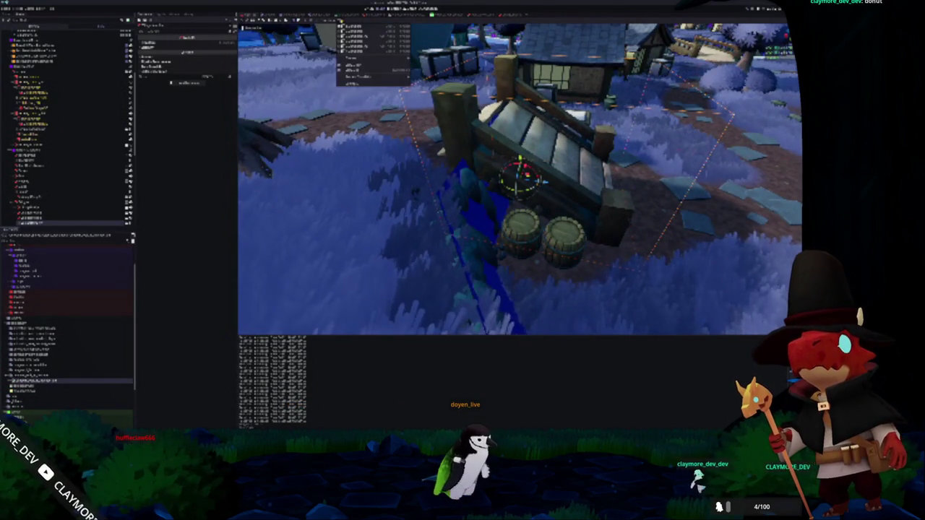
Select the node near the barrel dock and expand its nested resource sections in the Inspector
mouse_move(383, 65)
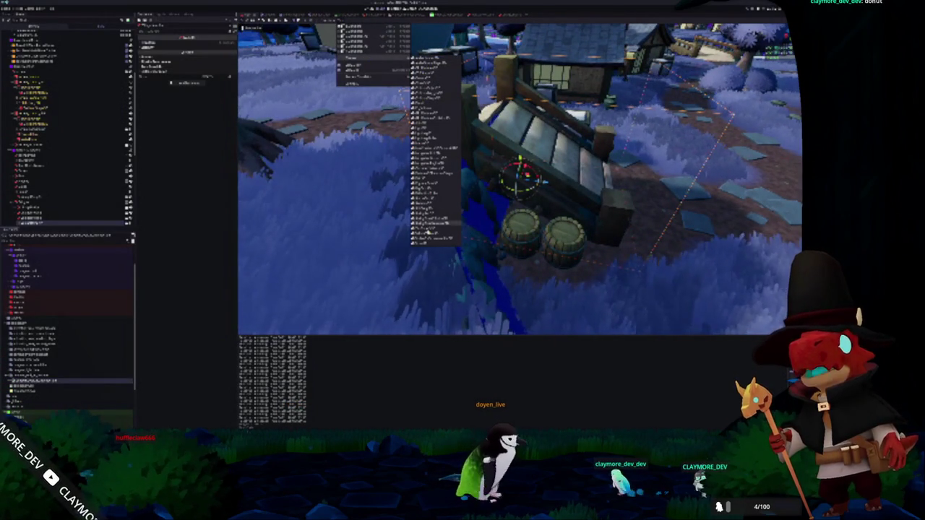
key("Escape")
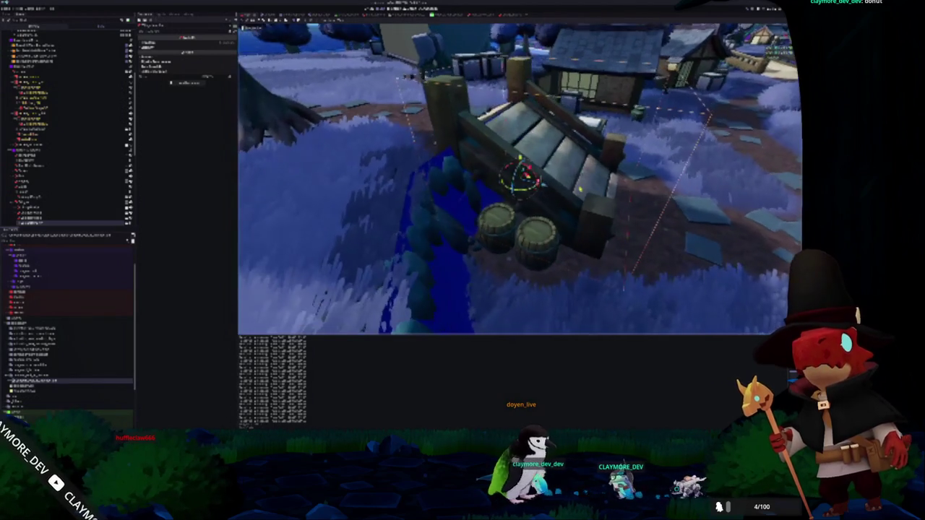
left_click(44, 53)
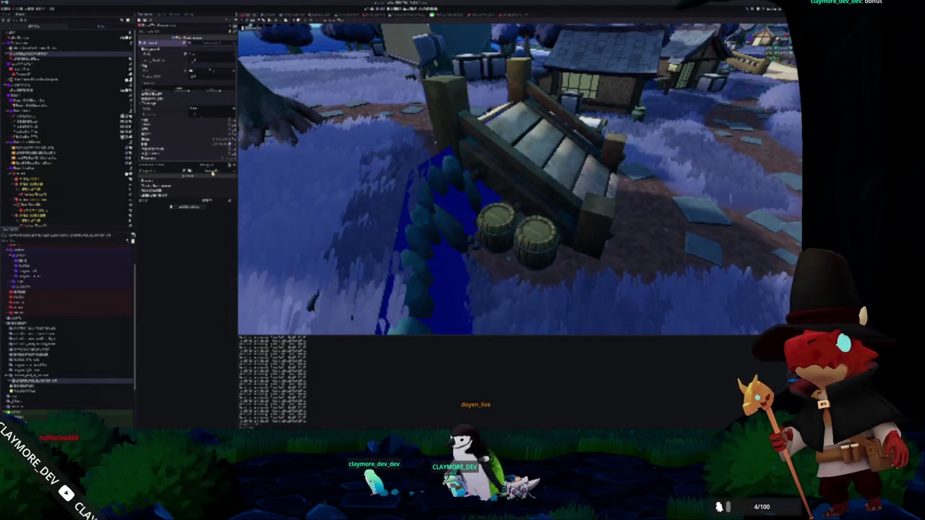
left_click(197, 177)
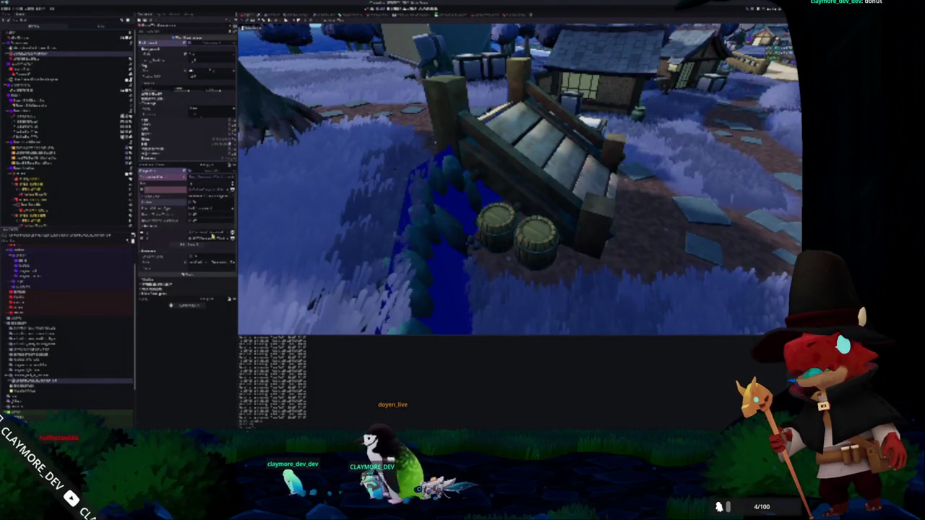
left_click(193, 233)
left_click(190, 279)
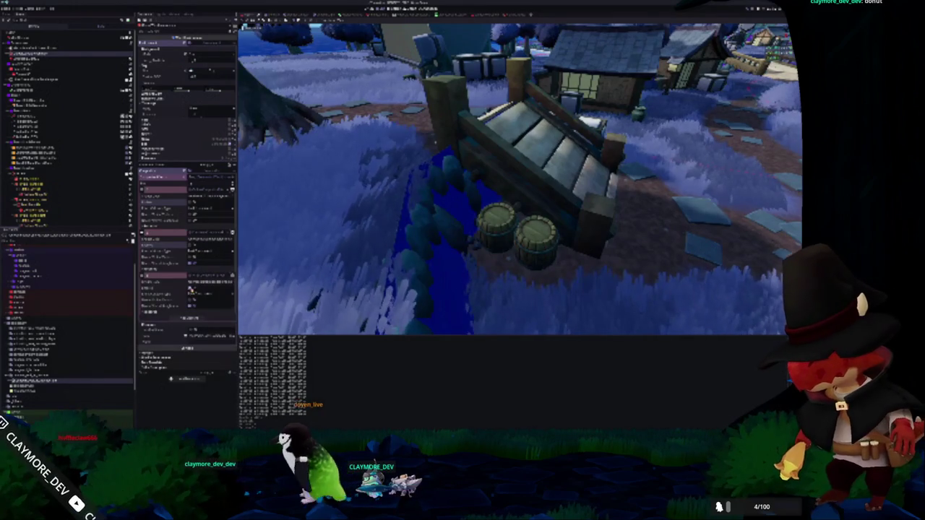
left_click(230, 275)
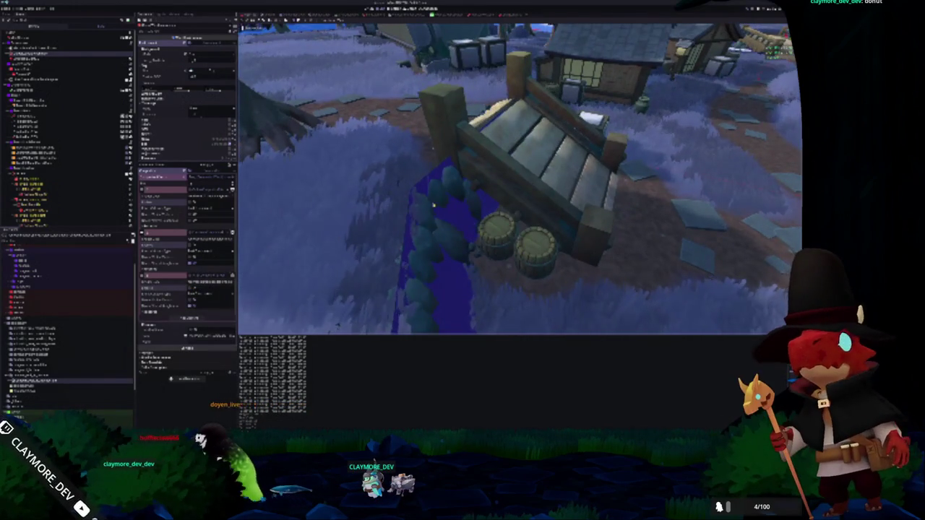
scroll(434, 207, "up", 5)
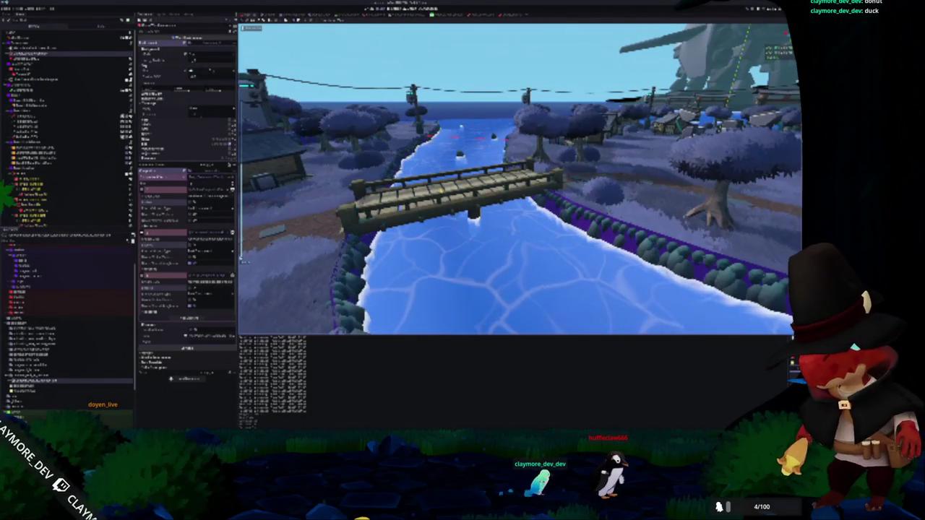
Run the project with F5 to test the level
key("F5")
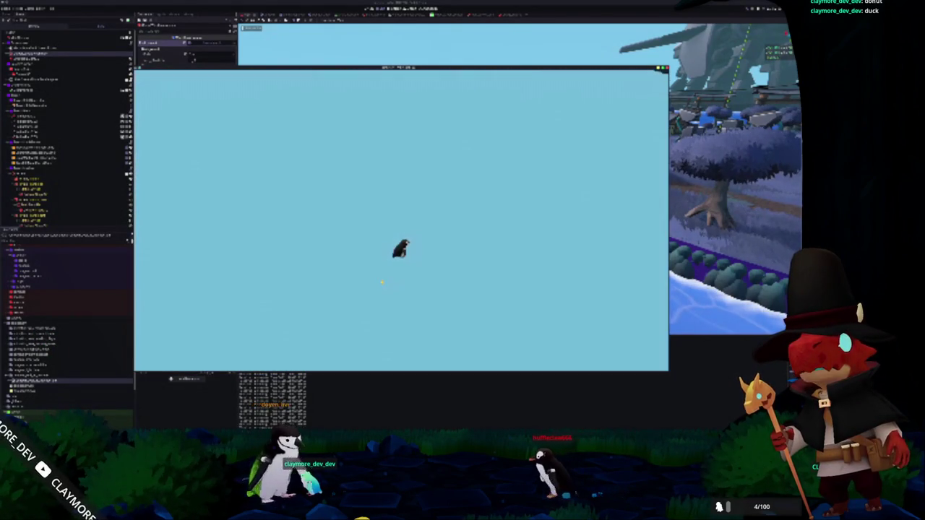
key("Escape")
key("w")
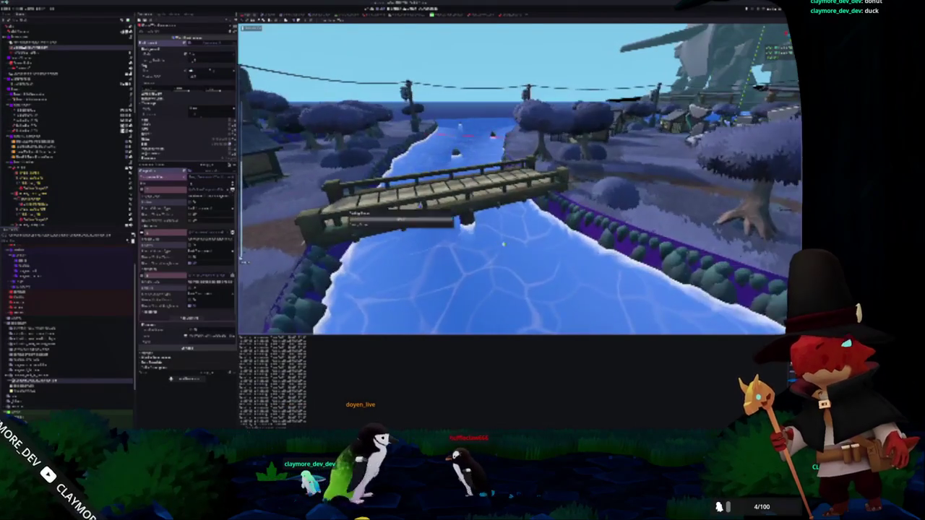
key("w")
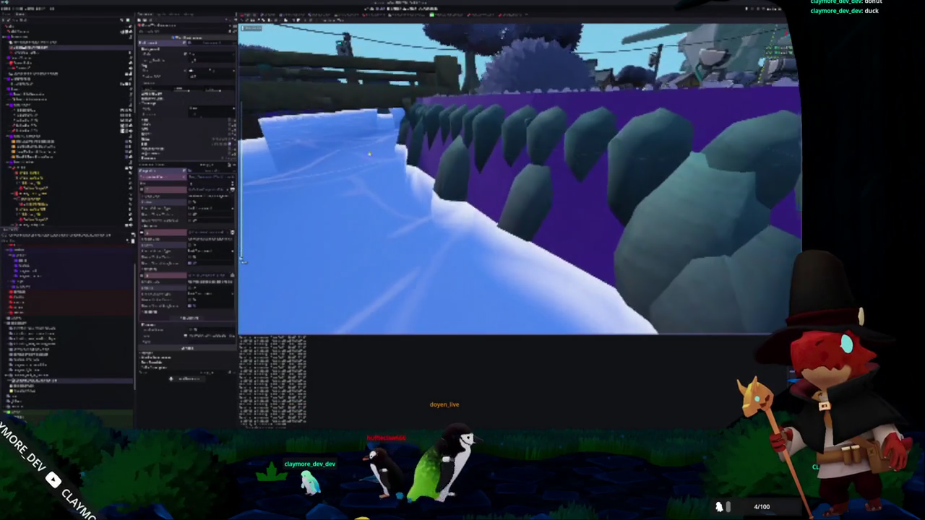
key("s")
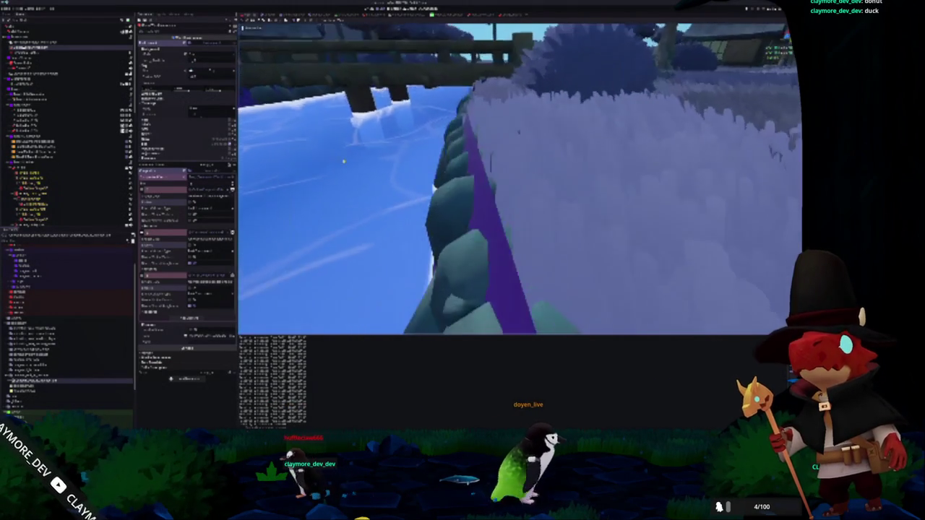
key("s")
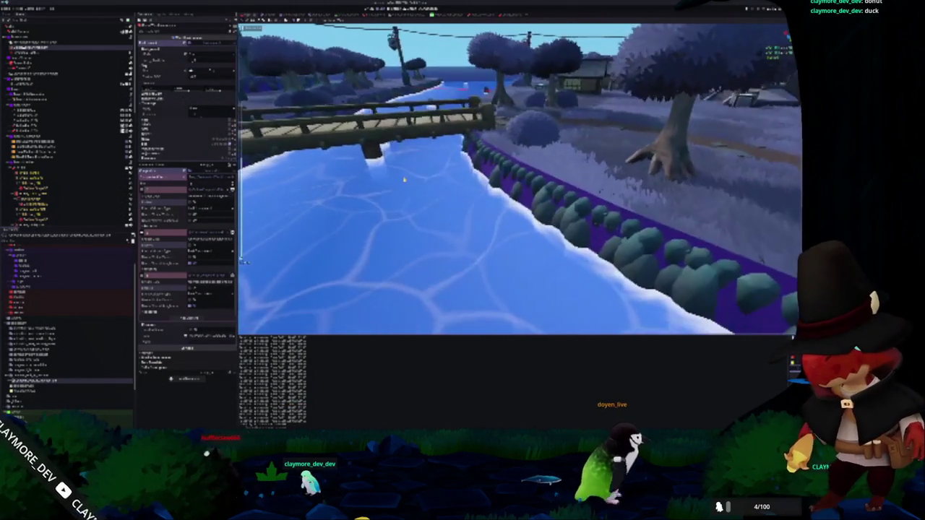
key("w")
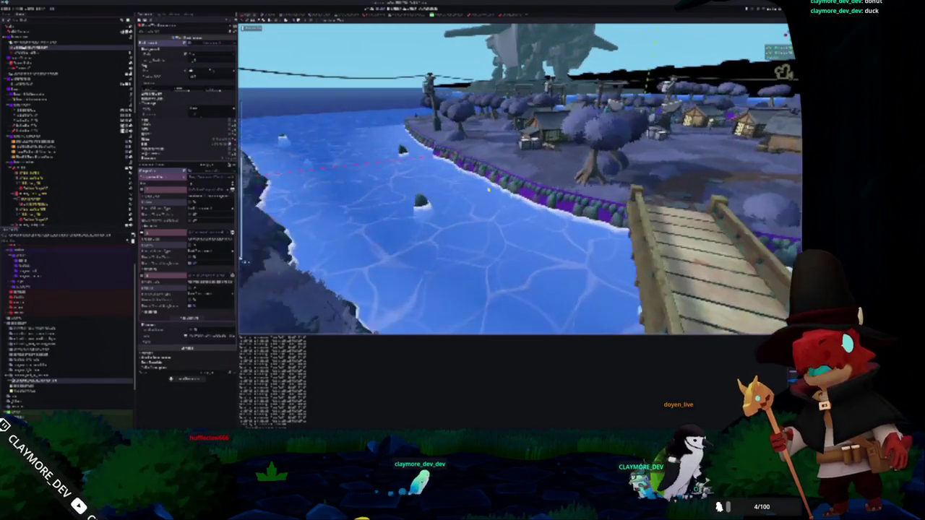
key("w")
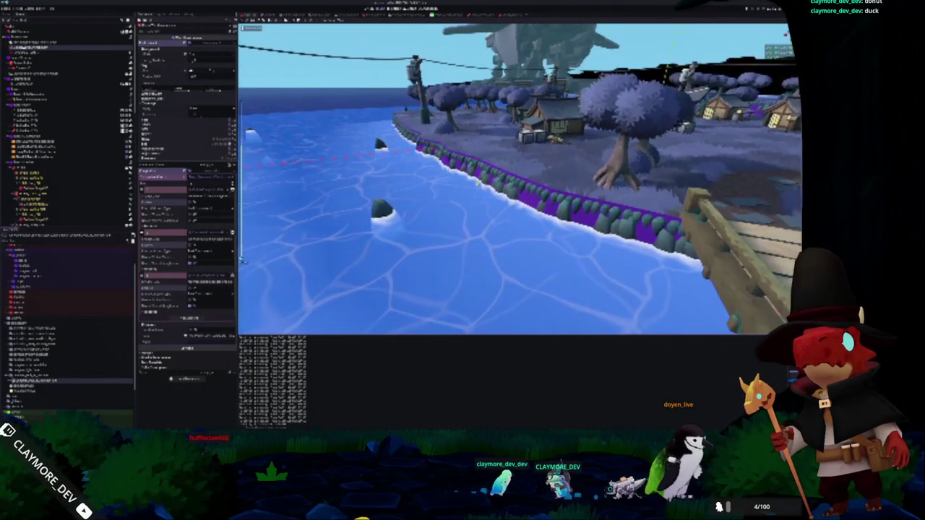
key("s")
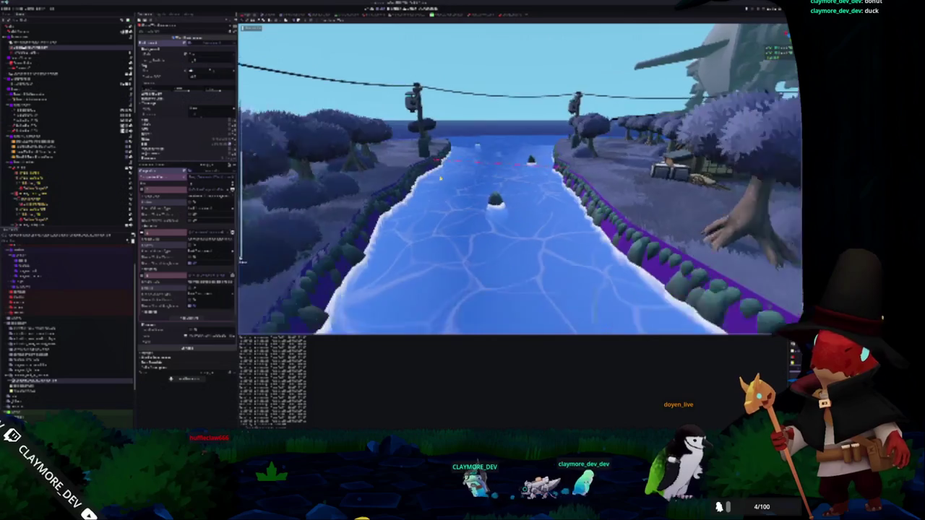
key("w")
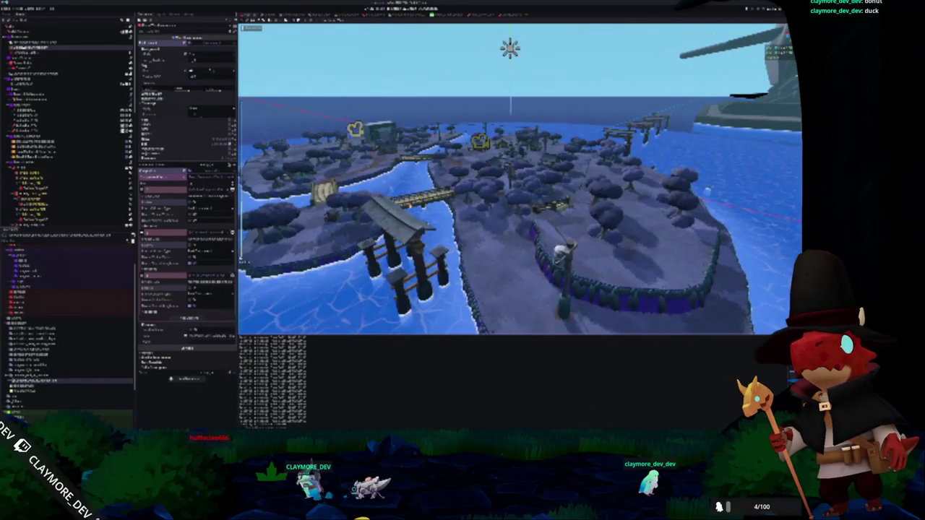
key("w")
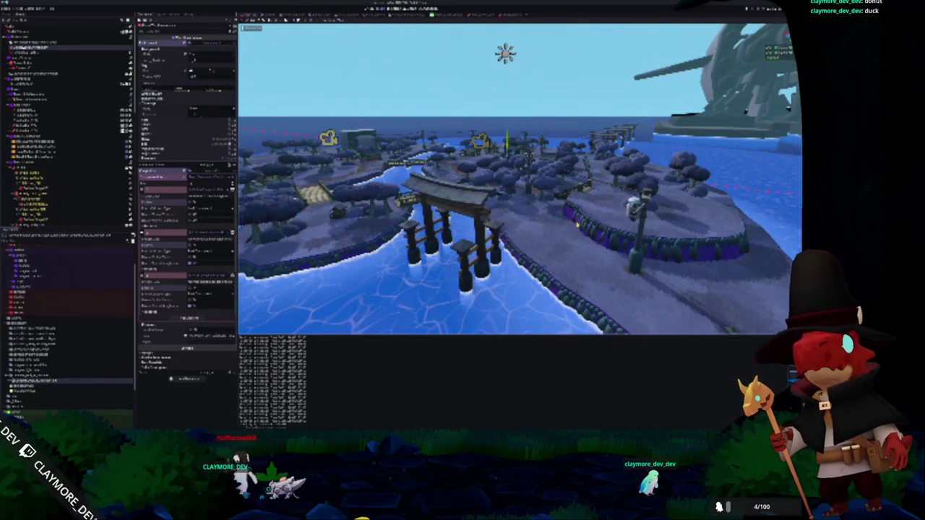
key("s")
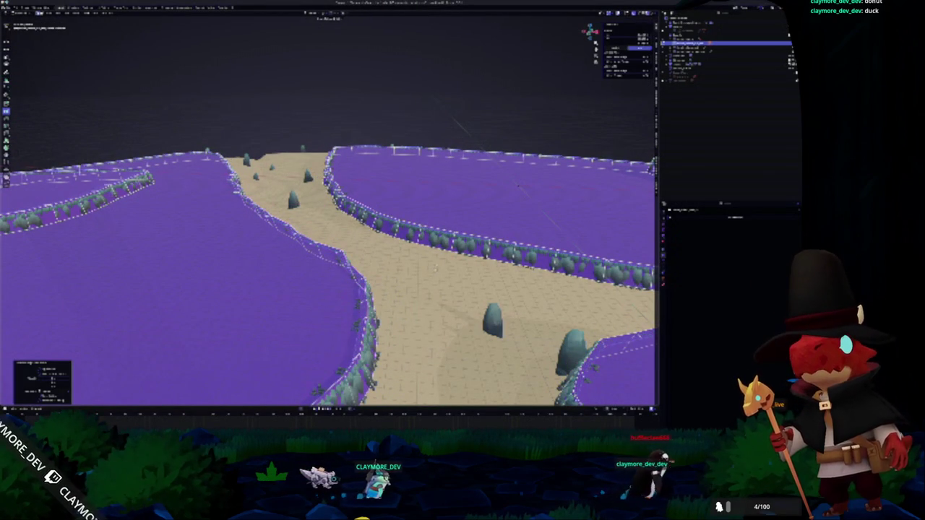
Recompute the pond walls with Ctrl+Z, then reposition the small yellow control point
scroll(430, 276, "down", 5)
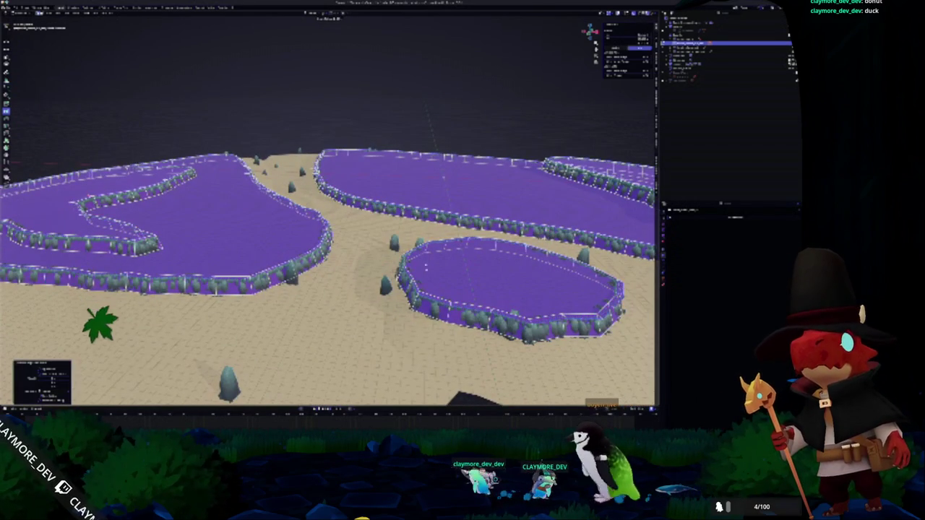
key("ctrl+z")
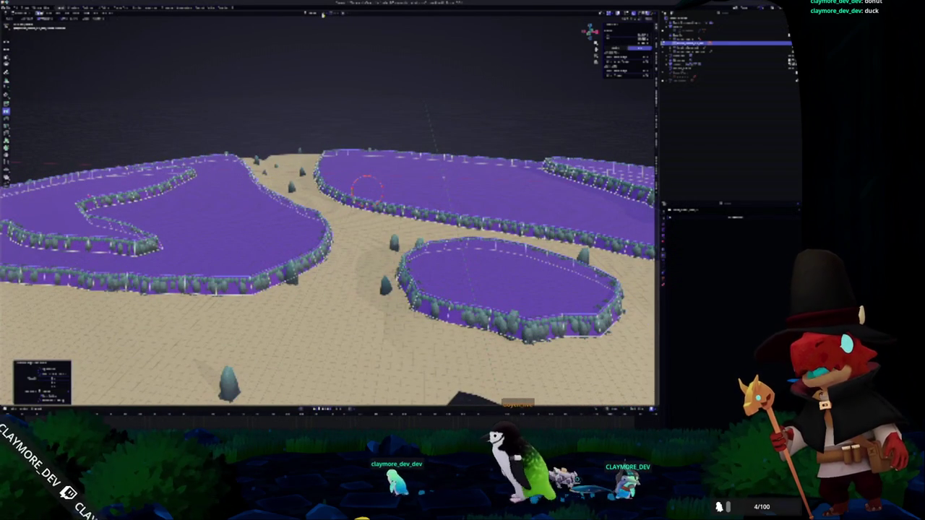
left_click(329, 13)
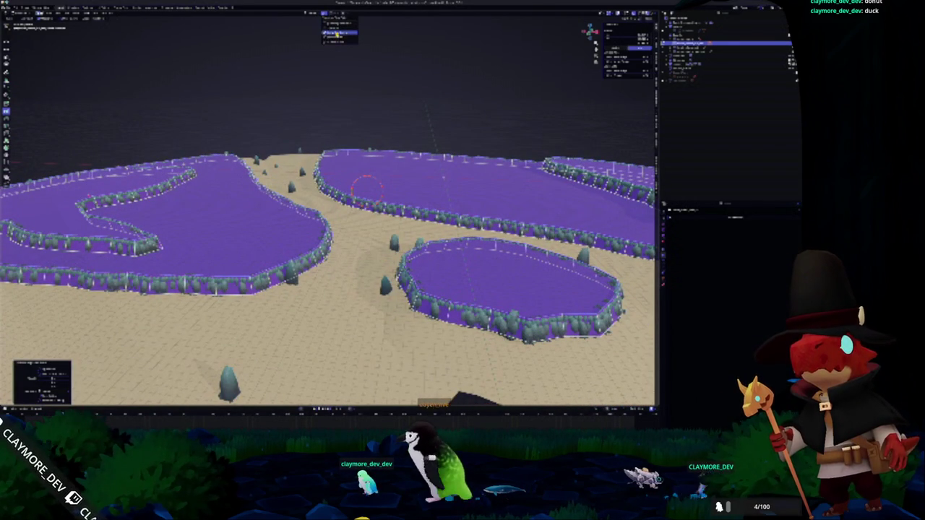
left_click(329, 33)
key("g")
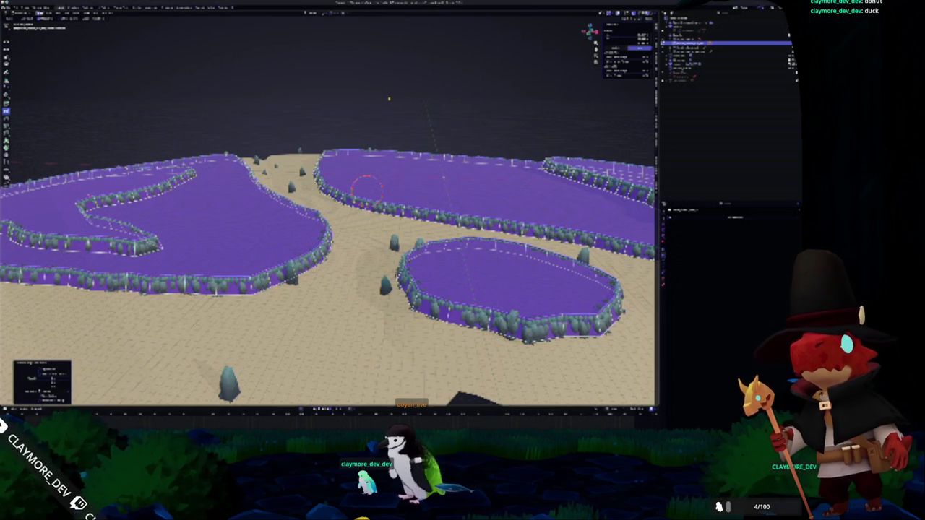
left_click(388, 103)
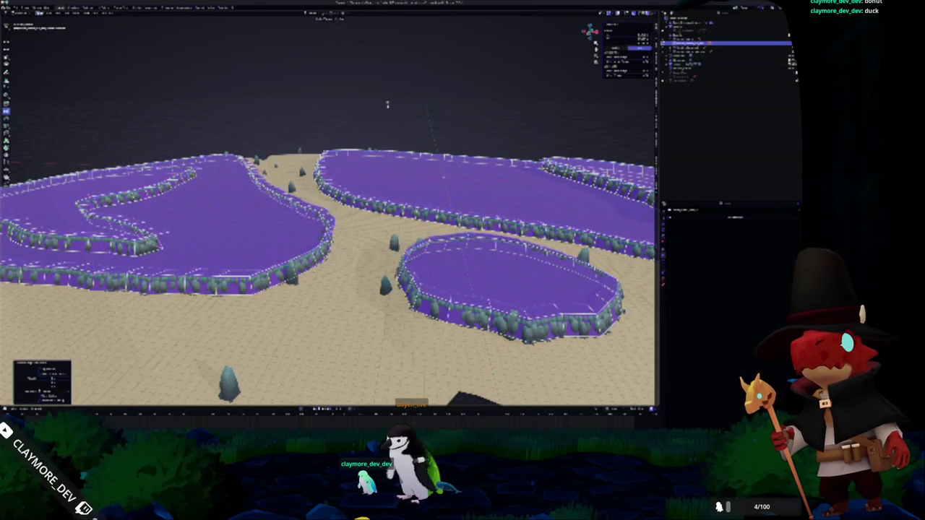
Move the pond control vertically along Z so the pond walls and hedges regenerate
left_click(327, 13)
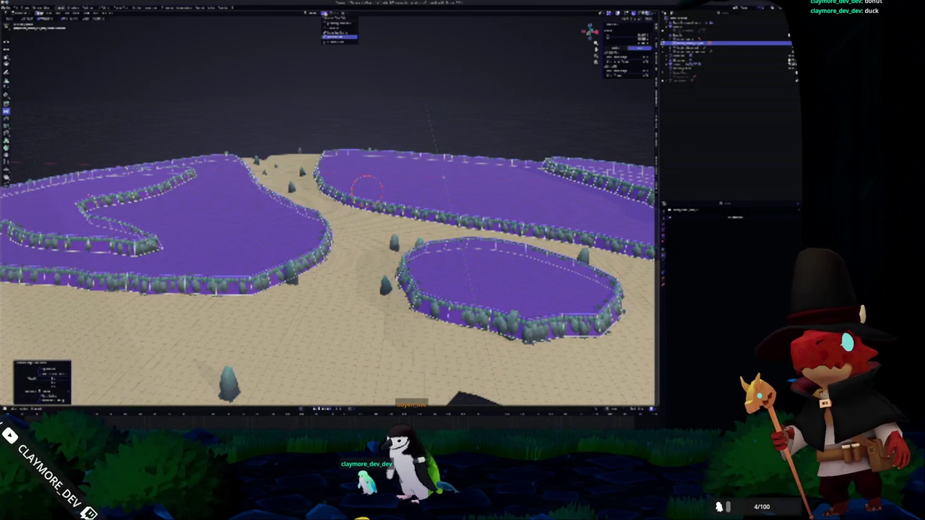
left_click(338, 37)
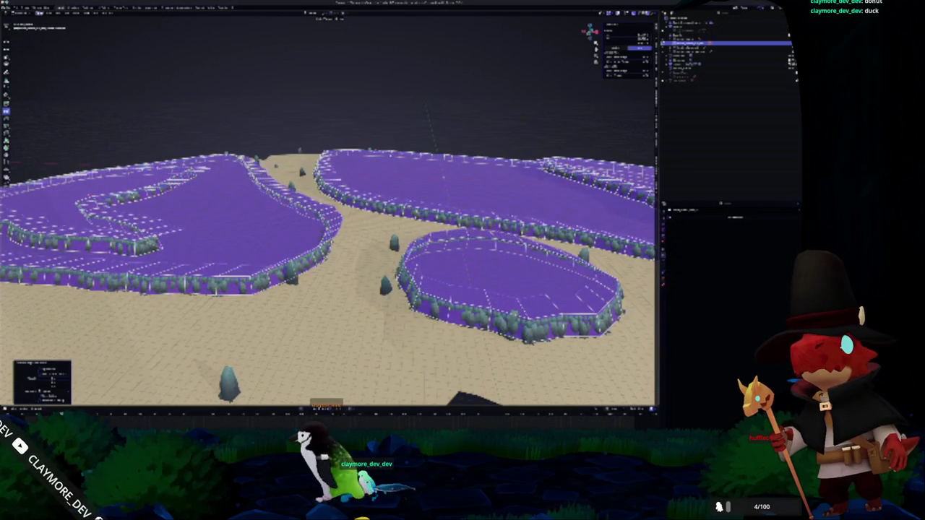
left_click(327, 13)
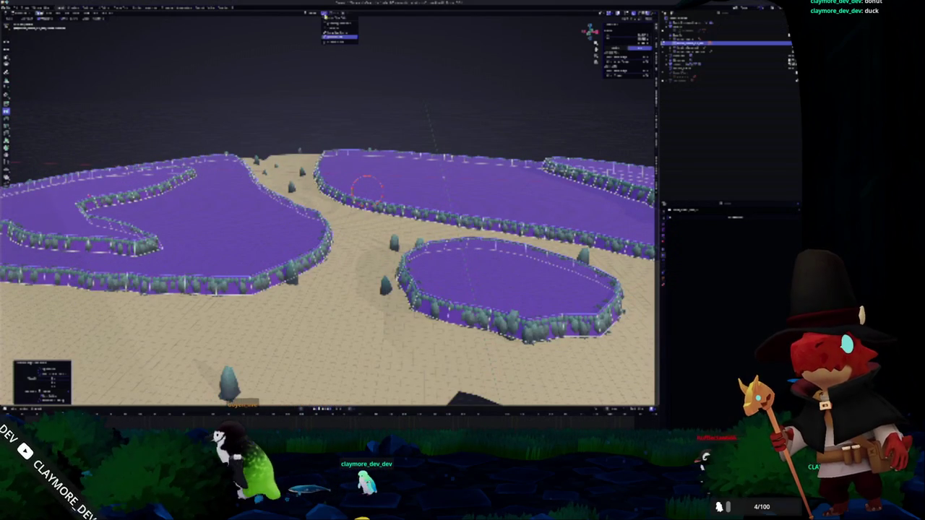
left_click(338, 37)
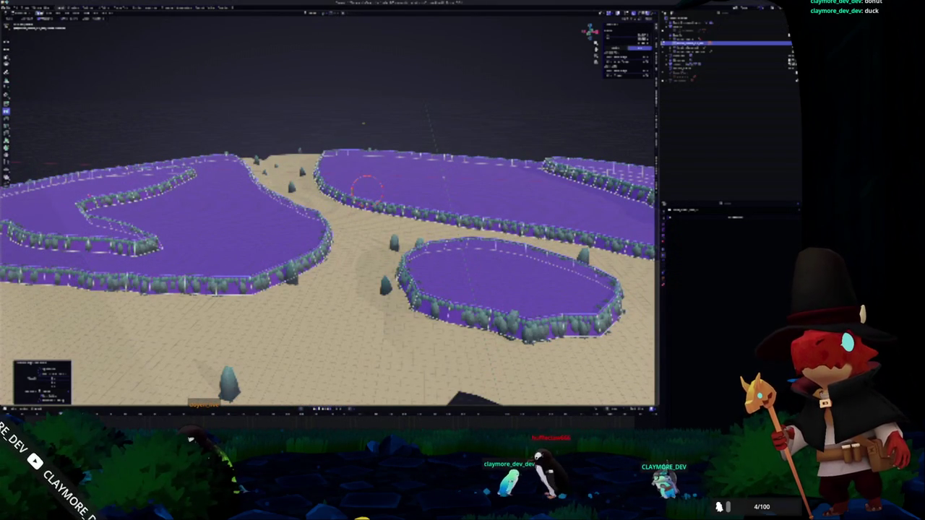
key("g")
key("z")
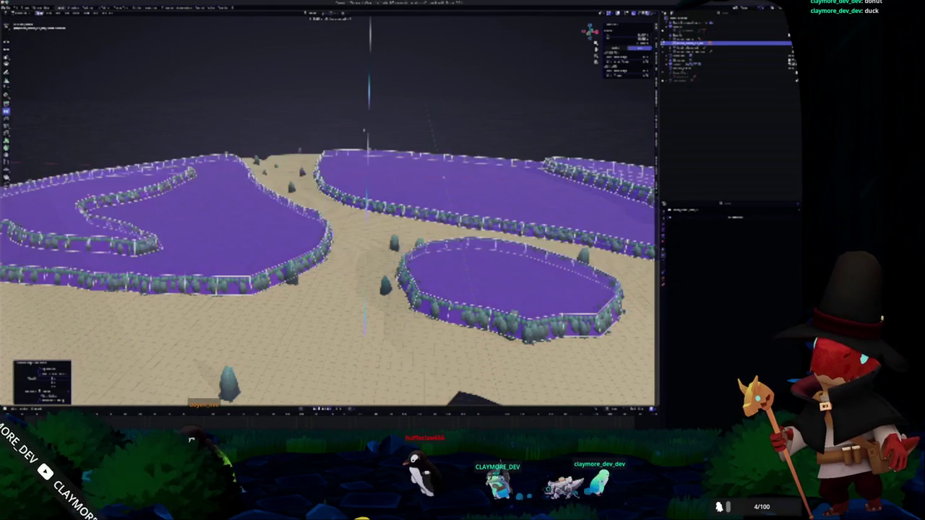
left_click(390, 139)
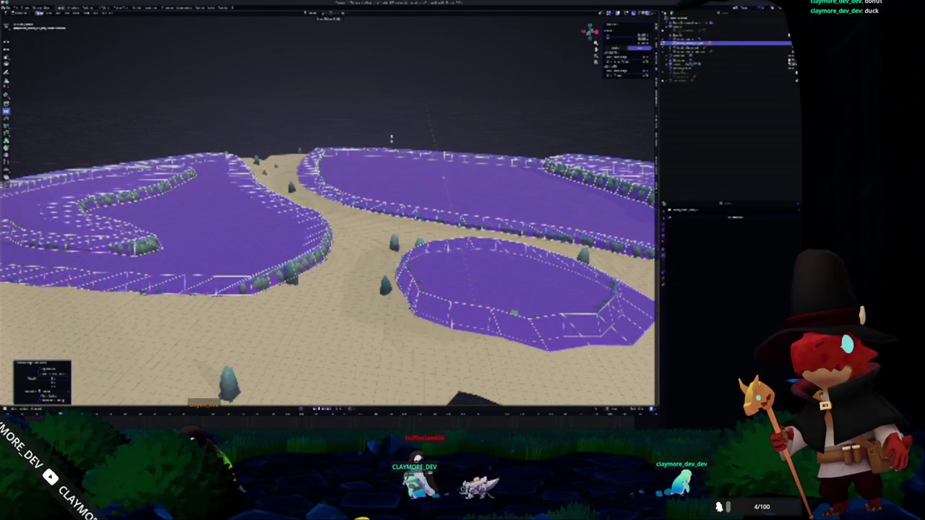
key("Home")
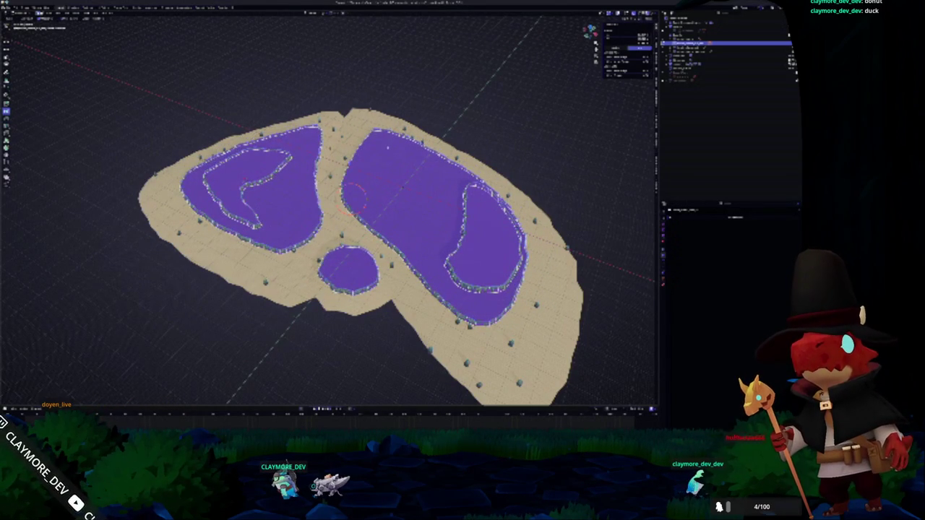
key("KP_8")
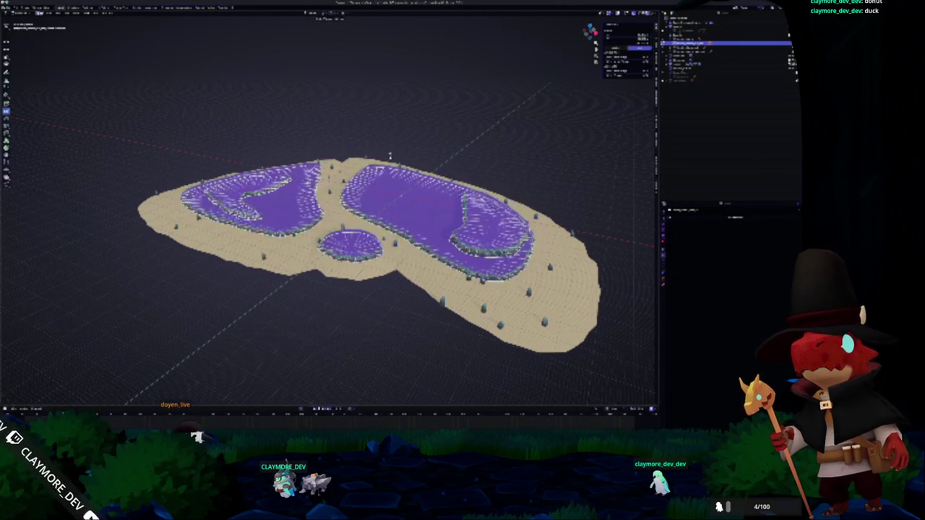
scroll(347, 246, "up", 4)
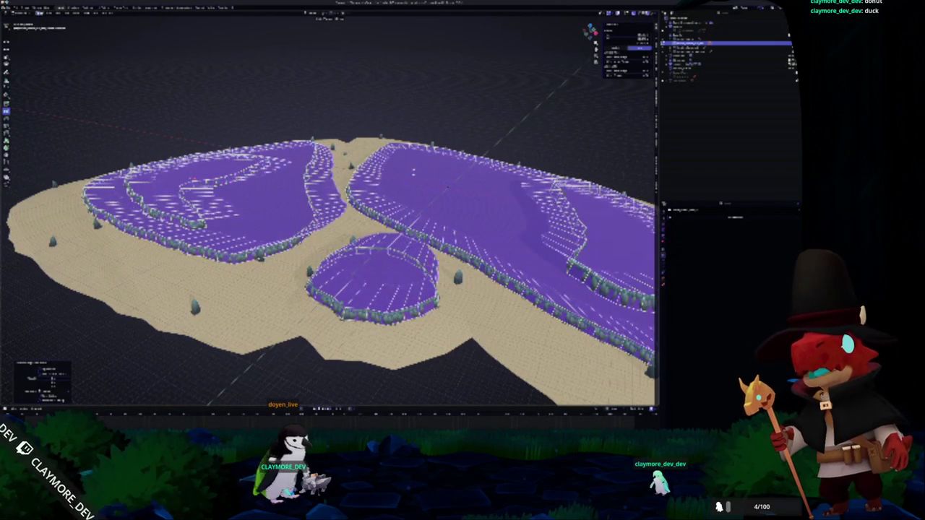
left_click_drag(434, 154, 443, 169)
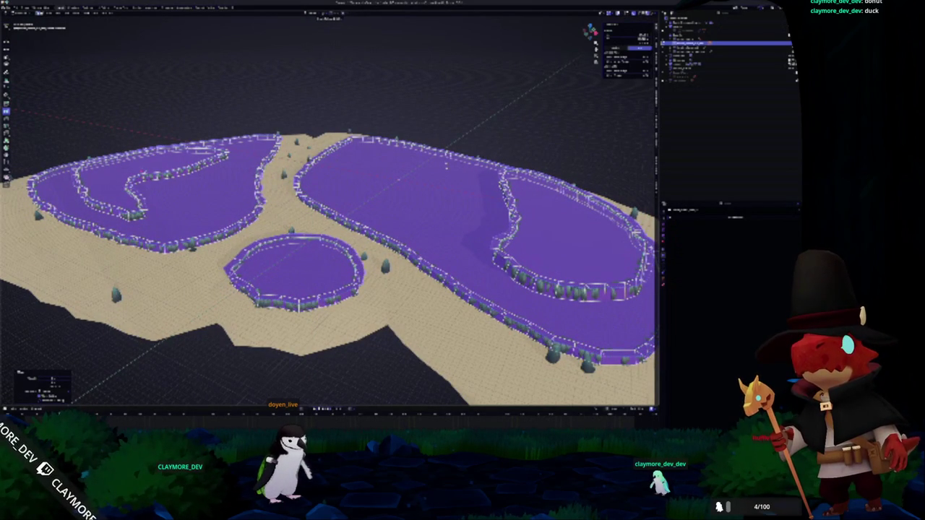
mouse_move(396, 175)
left_mouse_down()
mouse_move(419, 161)
mouse_move(413, 181)
mouse_move(397, 175)
mouse_move(412, 181)
left_mouse_up()
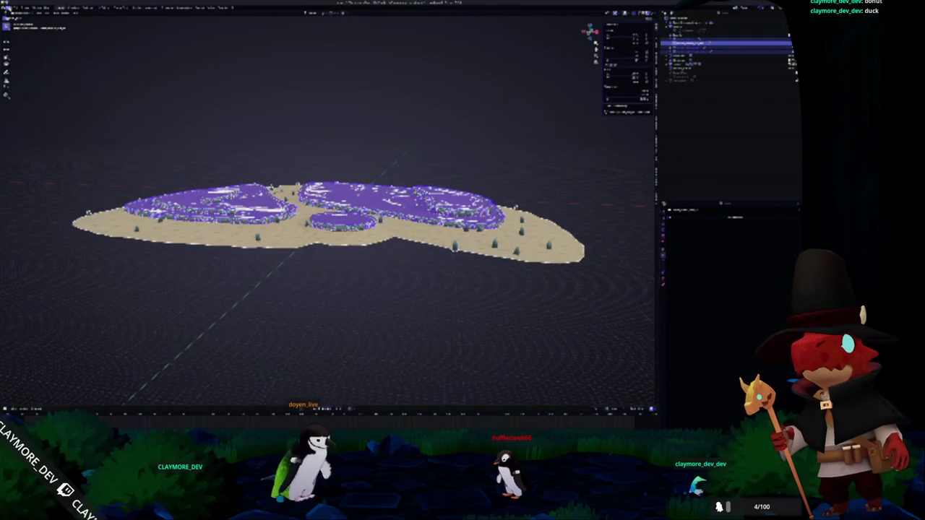
Export the island terrain to a file and switch back to the Godot editor
right_click(52, 75)
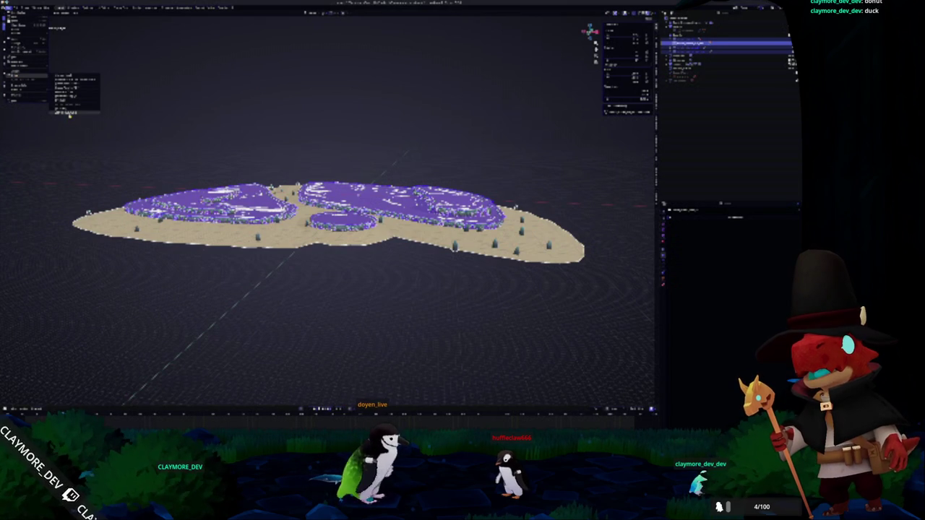
left_click(66, 112)
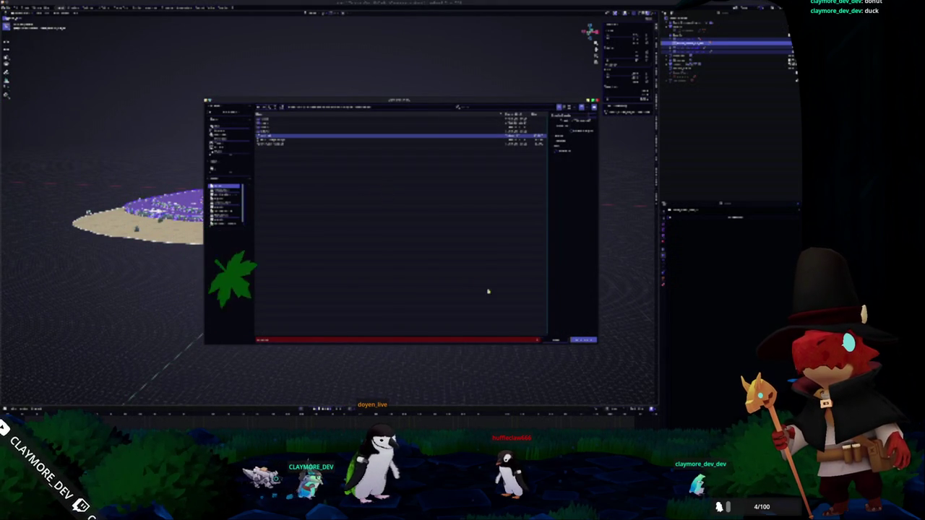
left_click(584, 340)
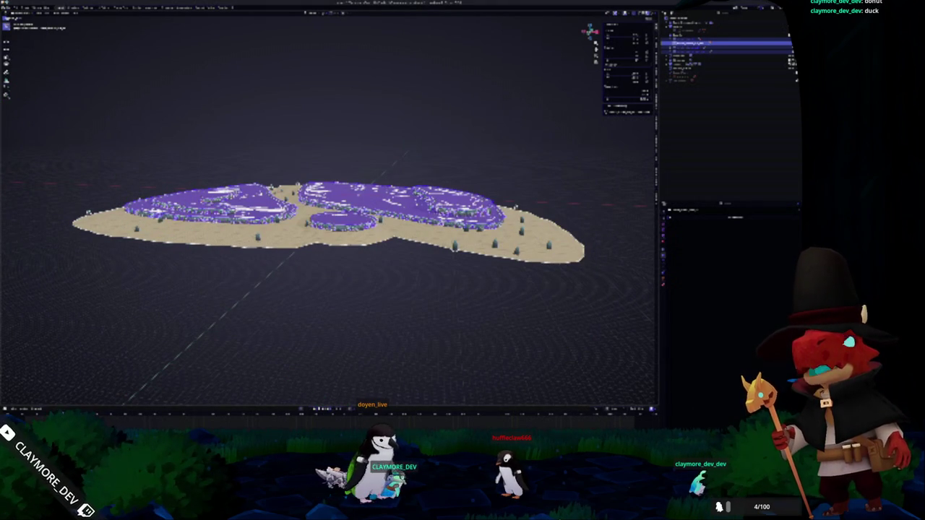
key("alt+Tab")
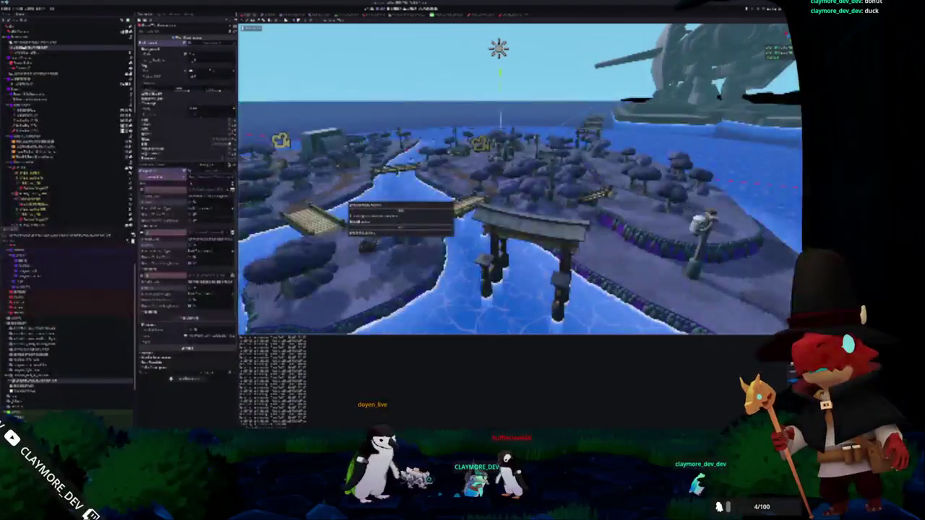